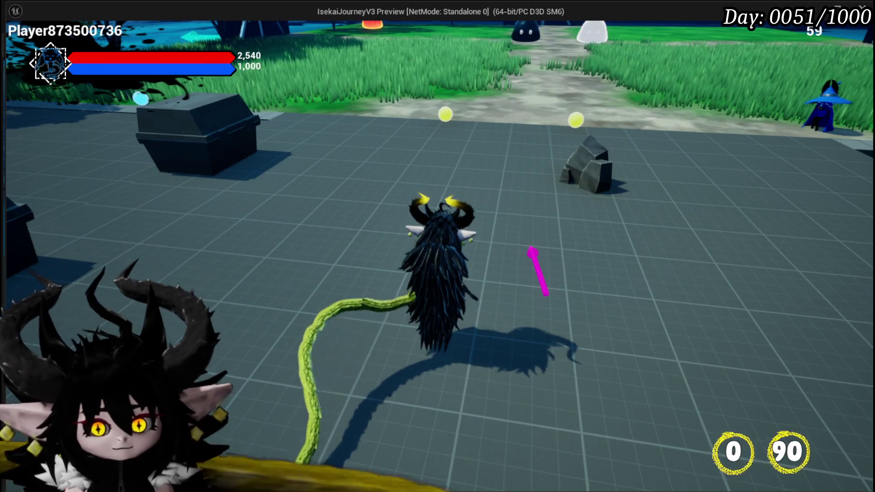
# - Turn the game camera right and back, then open the settings menu with its colour wheel
pyautogui.press('d')
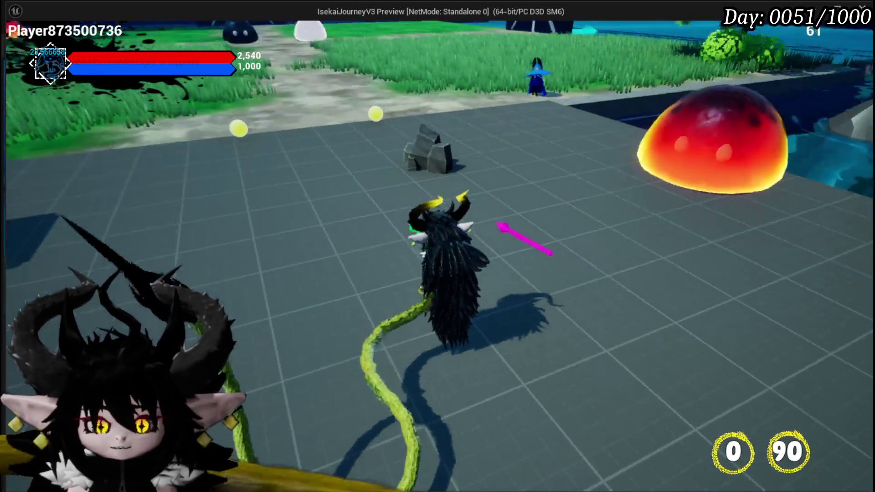
pyautogui.press('a')
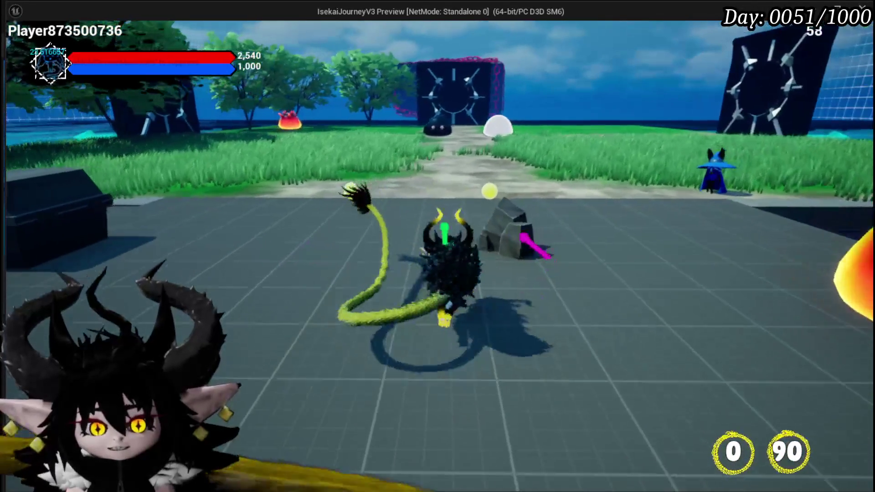
pyautogui.press('Escape')
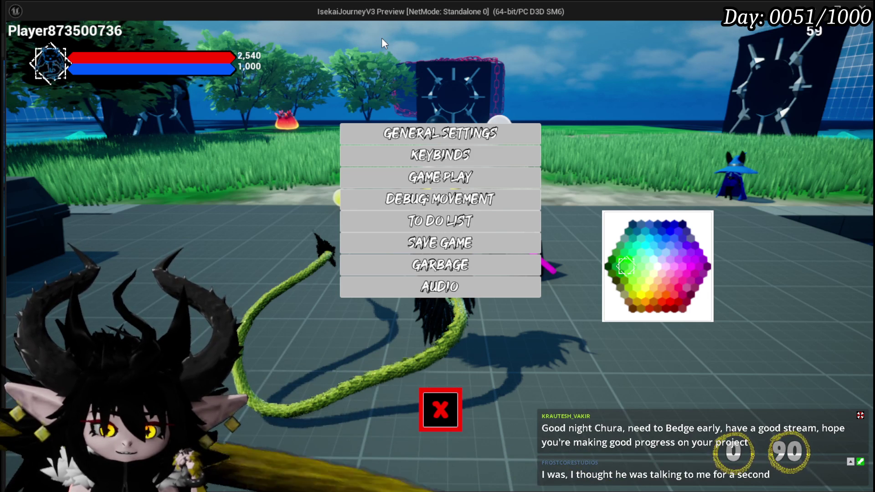
# - Drag the wheel marker through green, magenta, red, light blue and blue, then stop the preview
pyautogui.moveTo(651, 262)
pyautogui.mouseDown()
pyautogui.moveTo(642, 247)
pyautogui.moveTo(654, 278)
pyautogui.moveTo(653, 250)
pyautogui.moveTo(643, 275)
pyautogui.moveTo(663, 278)
pyautogui.moveTo(649, 256)
pyautogui.moveTo(664, 240)
pyautogui.moveTo(684, 249)
pyautogui.moveTo(687, 292)
pyautogui.moveTo(656, 290)
pyautogui.mouseUp()
pyautogui.moveTo(626, 264); pyautogui.dragTo(624, 266)
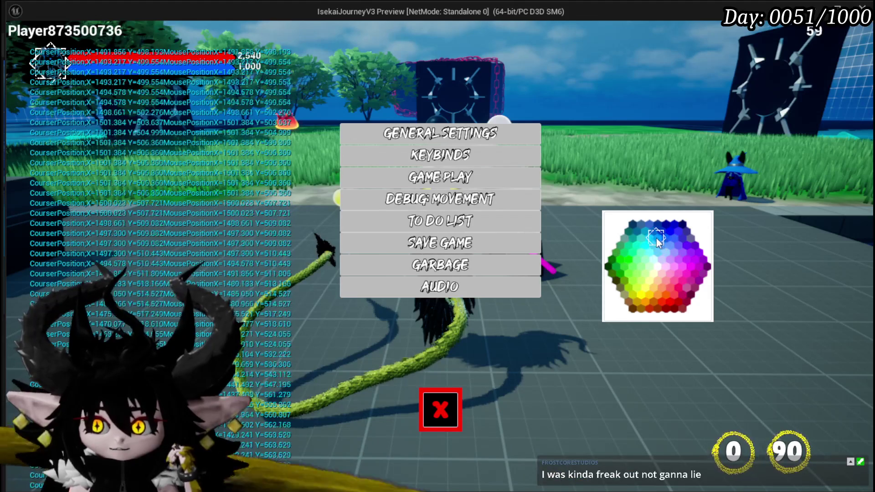
pyautogui.moveTo(656, 239); pyautogui.dragTo(693, 272)
pyautogui.moveTo(661, 298)
pyautogui.mouseDown()
pyautogui.moveTo(637, 288)
pyautogui.moveTo(660, 244)
pyautogui.mouseUp()
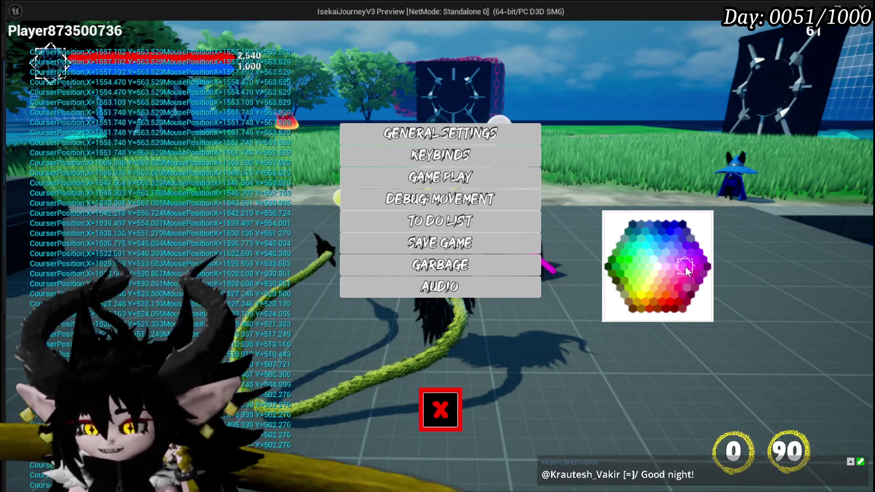
pyautogui.moveTo(686, 267)
pyautogui.mouseDown()
pyautogui.moveTo(674, 299)
pyautogui.moveTo(639, 274)
pyautogui.moveTo(658, 241)
pyautogui.moveTo(689, 268)
pyautogui.moveTo(660, 300)
pyautogui.moveTo(658, 267)
pyautogui.moveTo(656, 296)
pyautogui.mouseUp()
pyautogui.moveTo(631, 269)
pyautogui.mouseDown()
pyautogui.moveTo(651, 240)
pyautogui.moveTo(690, 266)
pyautogui.mouseUp()
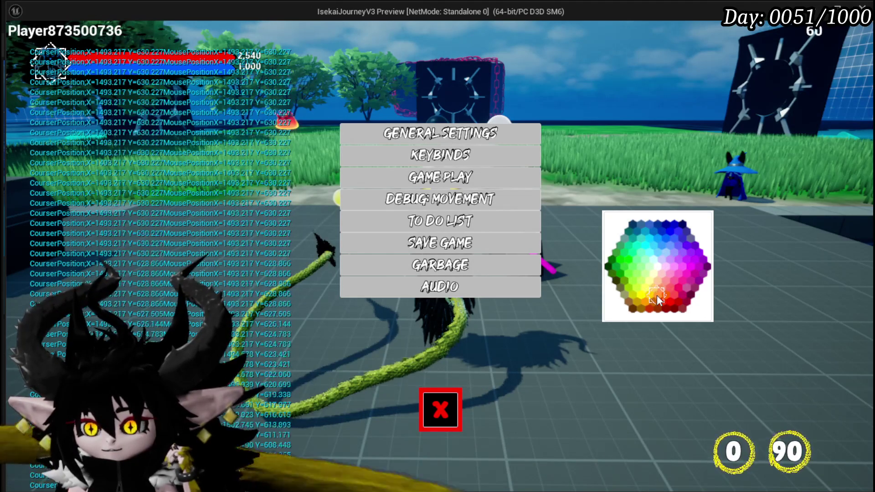
pyautogui.moveTo(658, 298)
pyautogui.mouseDown()
pyautogui.moveTo(624, 270)
pyautogui.moveTo(648, 230)
pyautogui.mouseUp()
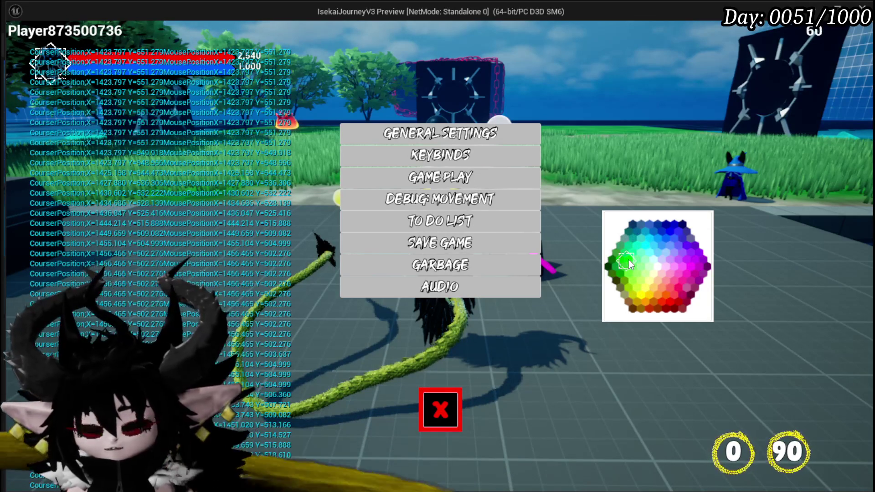
pyautogui.press('Escape')
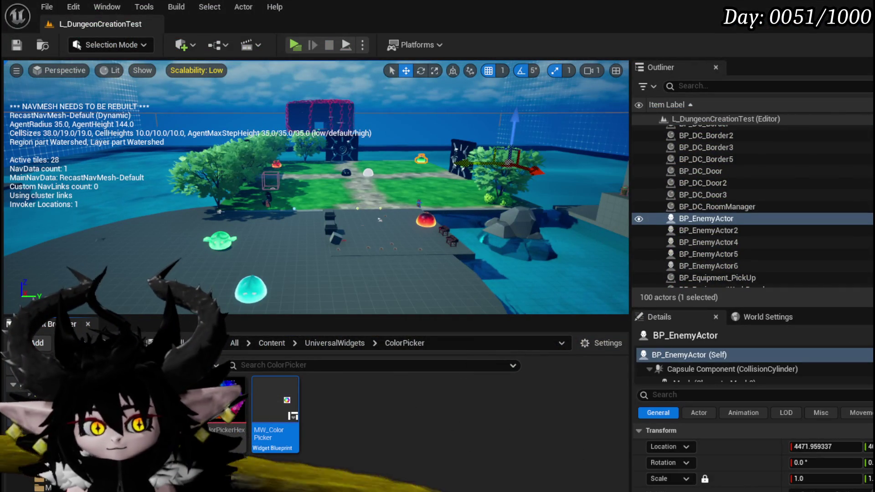
# - In MW_ColorPicker, add a Less node from Break Vector 2D's X with B set to 1500
pyautogui.doubleClick(276, 412)
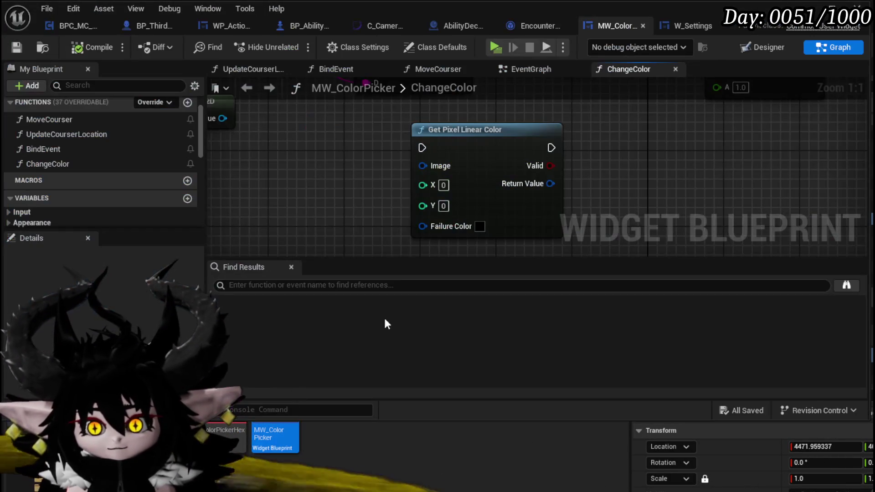
pyautogui.scroll(-2, 340, 189)
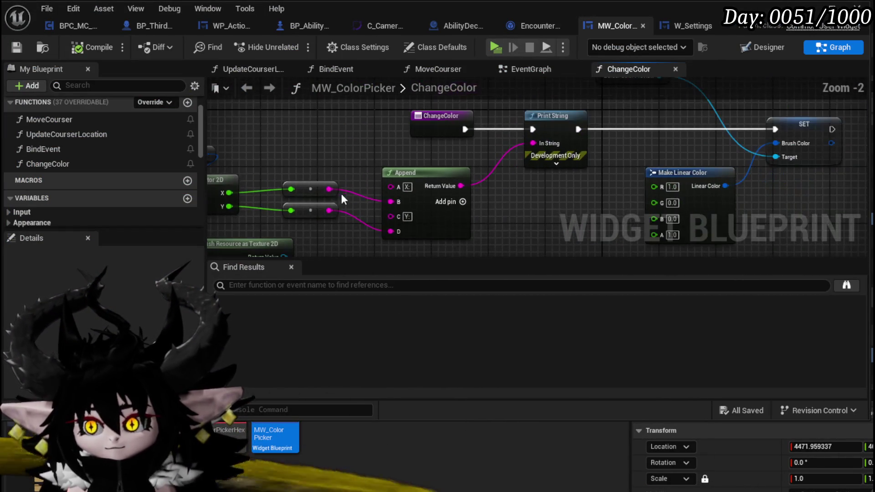
pyautogui.moveTo(342, 198); pyautogui.dragTo(453, 201)
pyautogui.moveTo(340, 195); pyautogui.dragTo(381, 140)
pyautogui.write('le')
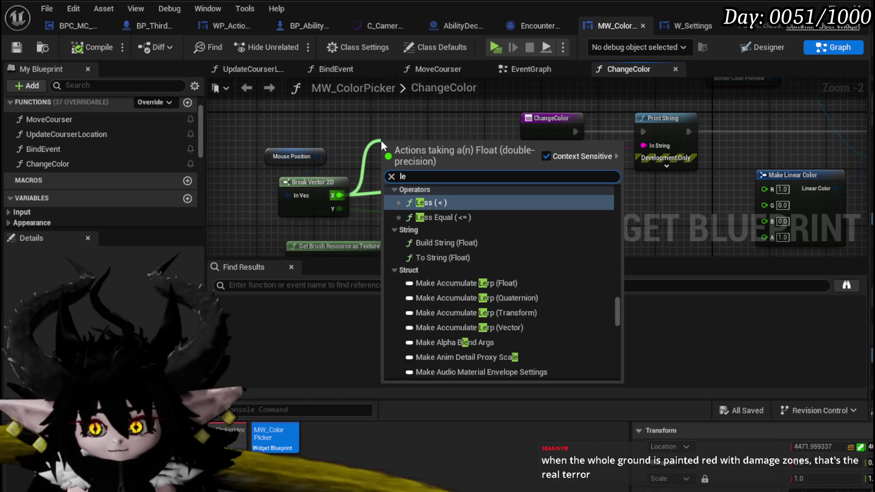
pyautogui.write('ss')
pyautogui.click(441, 211)
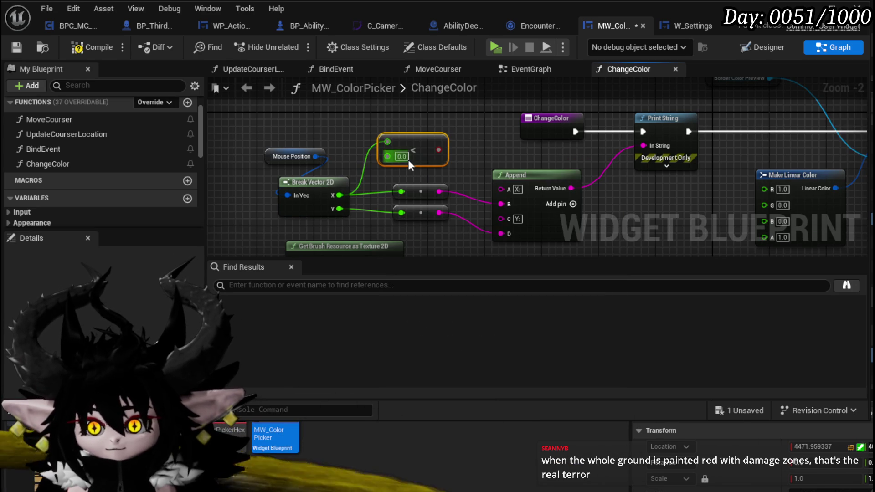
pyautogui.click(402, 156)
pyautogui.write('1500')
pyautogui.press('Return')
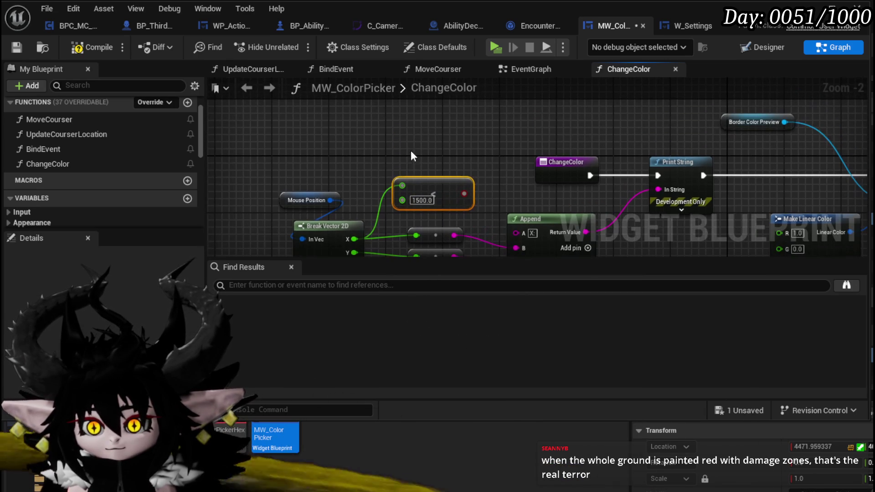
# - Add a Greater node from X with B set to 1500
pyautogui.moveTo(354, 239)
pyautogui.mouseDown()
pyautogui.moveTo(392, 139)
pyautogui.moveTo(384, 135)
pyautogui.mouseUp()
pyautogui.write('gr')
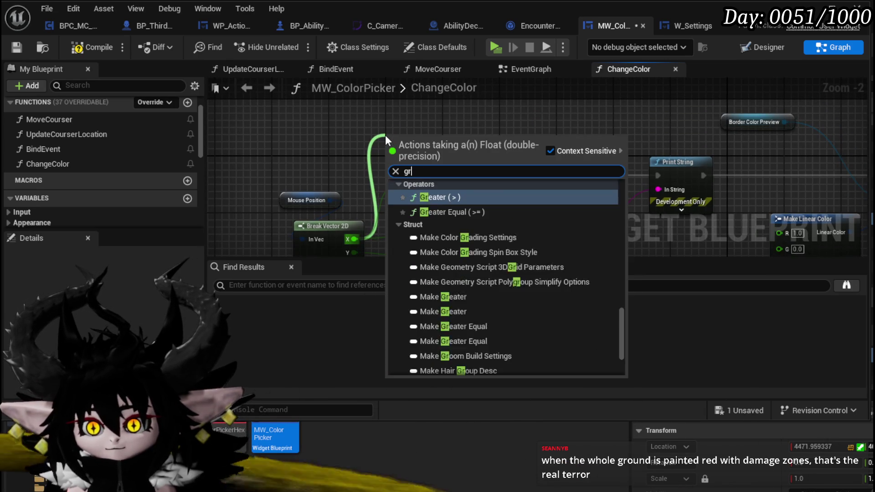
pyautogui.write('ea')
pyautogui.click(456, 198)
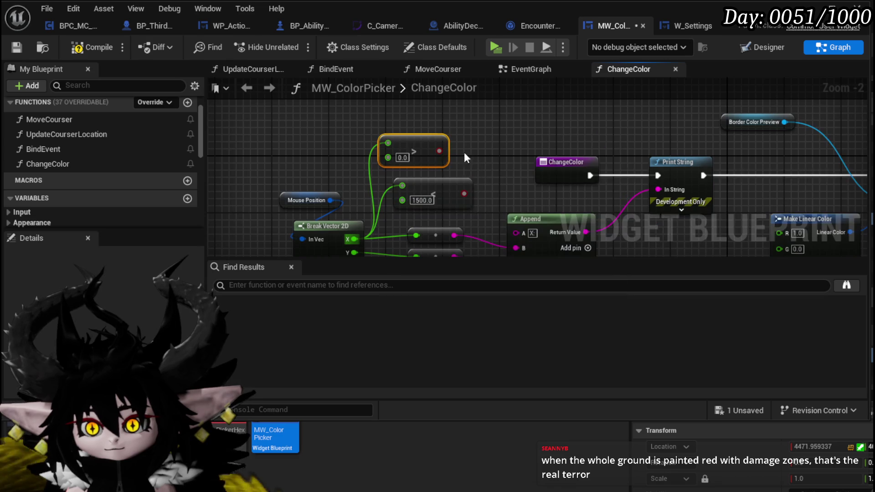
pyautogui.click(403, 157)
pyautogui.write('1500')
pyautogui.click(488, 159)
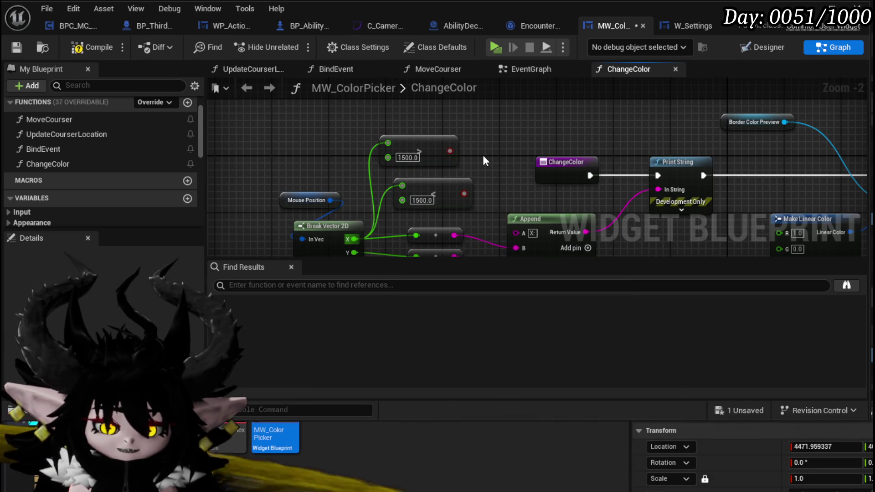
# - Rearrange the comparison, Mouse Position and Append nodes in the ChangeColor graph
pyautogui.moveTo(483, 155); pyautogui.dragTo(406, 147)
pyautogui.moveTo(338, 147); pyautogui.dragTo(414, 108)
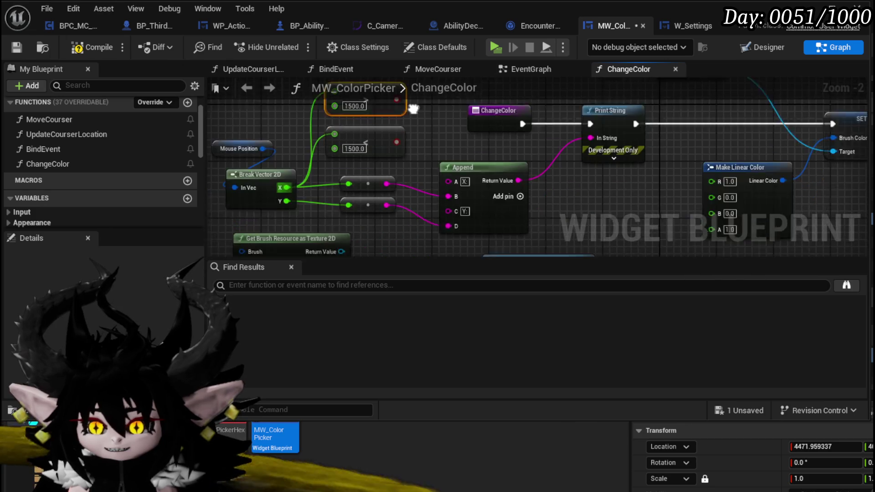
pyautogui.scroll(-3, 385, 206)
pyautogui.moveTo(308, 213); pyautogui.dragTo(527, 97)
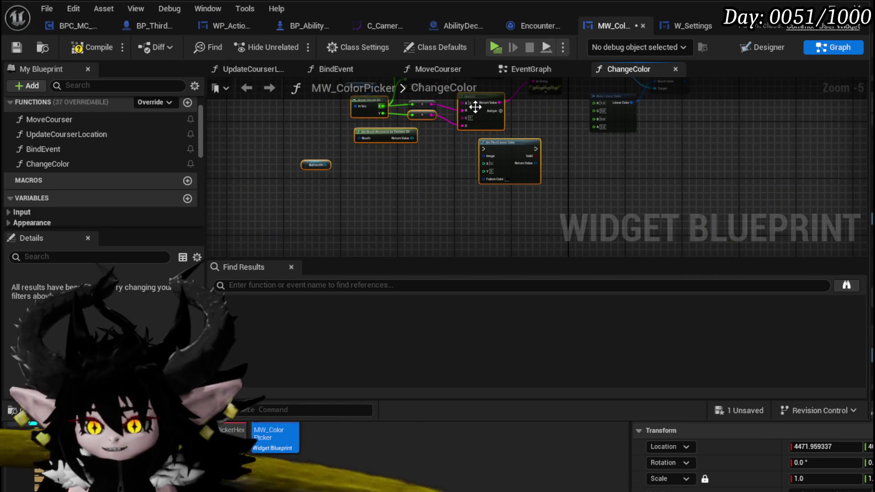
pyautogui.moveTo(294, 213)
pyautogui.mouseDown()
pyautogui.moveTo(521, 106)
pyautogui.moveTo(486, 127)
pyautogui.moveTo(486, 162)
pyautogui.mouseUp()
pyautogui.click(341, 170)
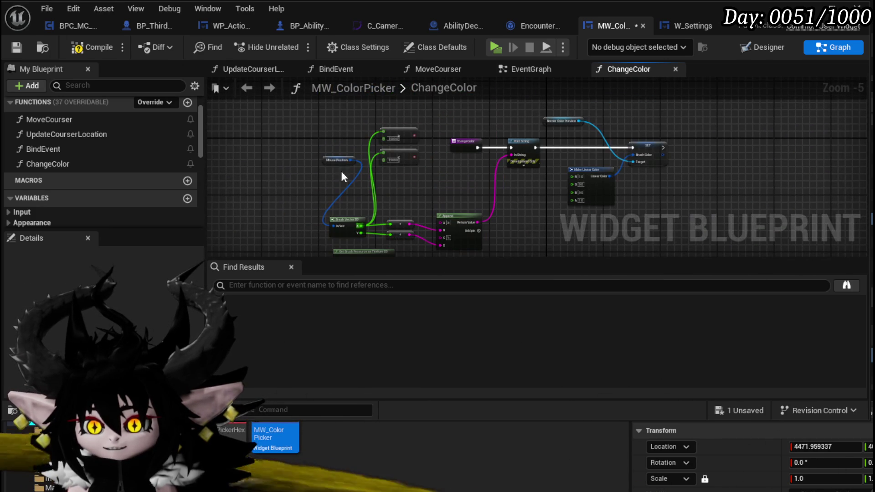
pyautogui.moveTo(335, 160); pyautogui.dragTo(297, 228)
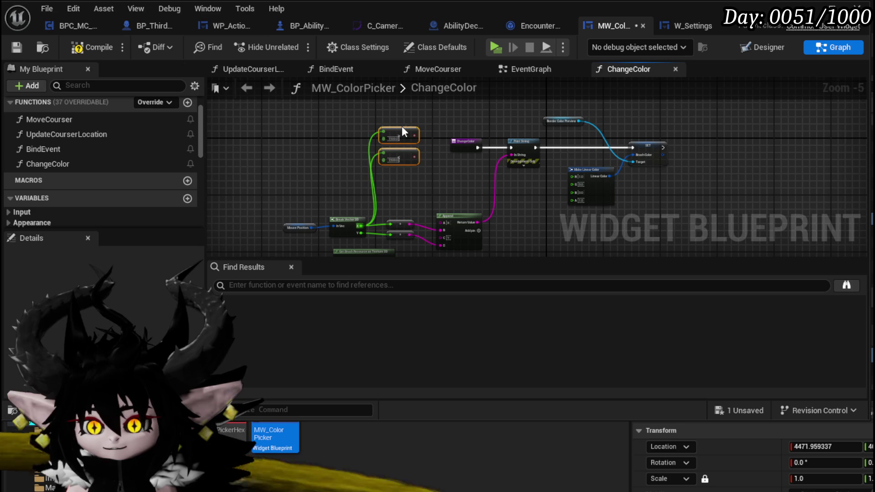
pyautogui.moveTo(403, 133)
pyautogui.mouseDown()
pyautogui.moveTo(433, 165)
pyautogui.moveTo(449, 167)
pyautogui.moveTo(339, 140)
pyautogui.moveTo(283, 144)
pyautogui.mouseUp()
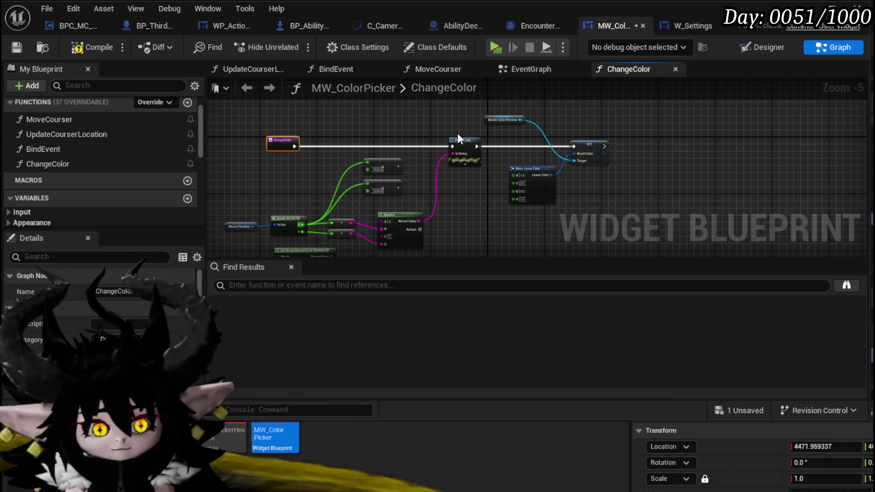
# - Align the comparison, Append and converter nodes, then compile and save the blueprint
pyautogui.moveTo(388, 162); pyautogui.dragTo(351, 161)
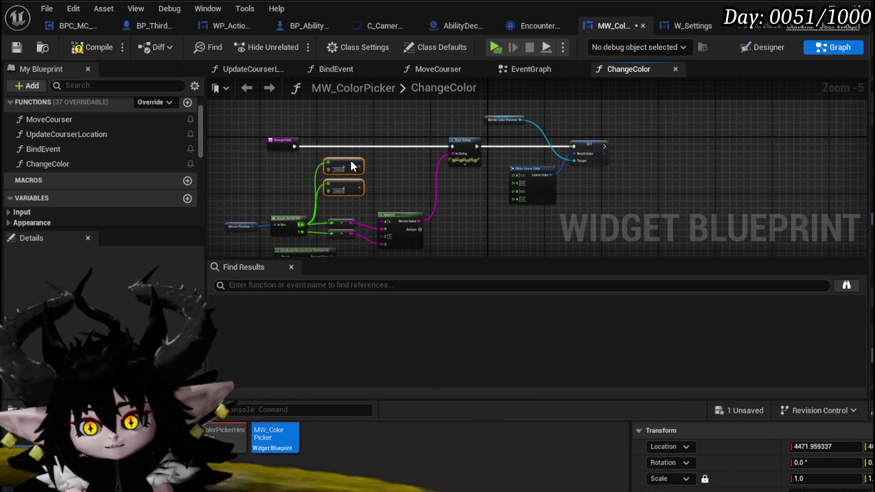
pyautogui.click(379, 155)
pyautogui.click(20, 47)
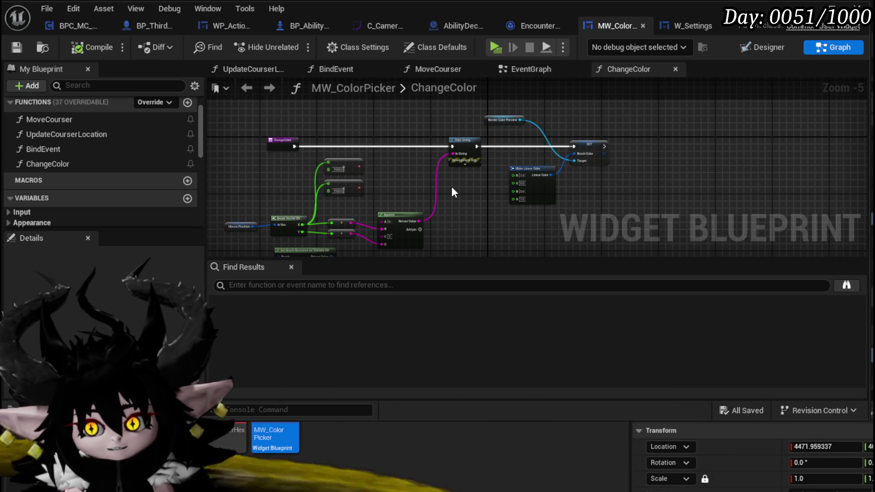
pyautogui.moveTo(433, 178); pyautogui.dragTo(458, 168)
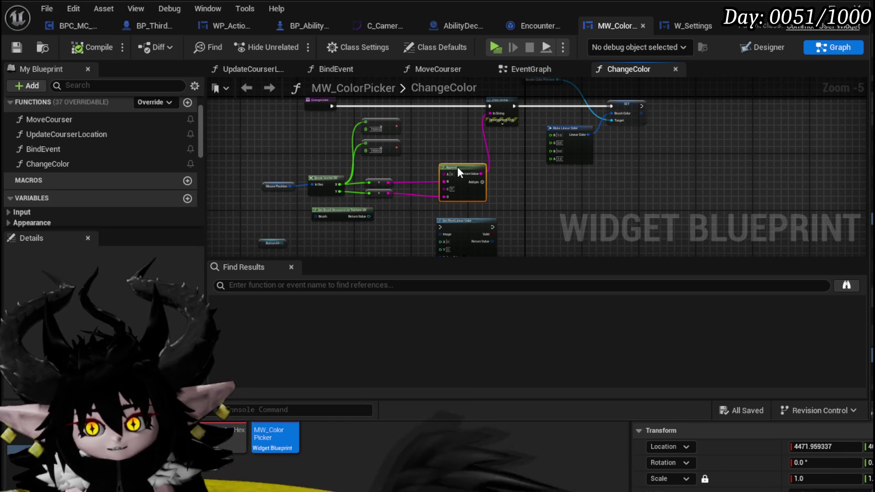
pyautogui.click(379, 181)
pyautogui.moveTo(377, 194); pyautogui.dragTo(385, 198)
pyautogui.click(386, 182)
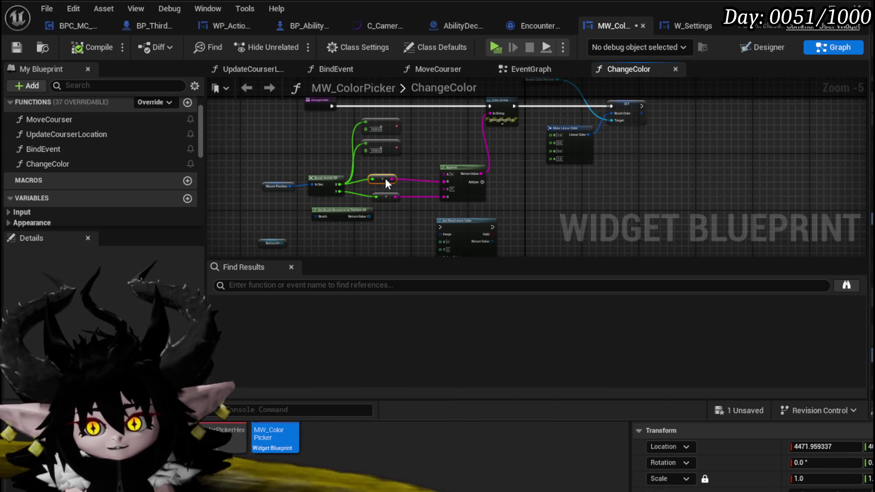
pyautogui.click(21, 50)
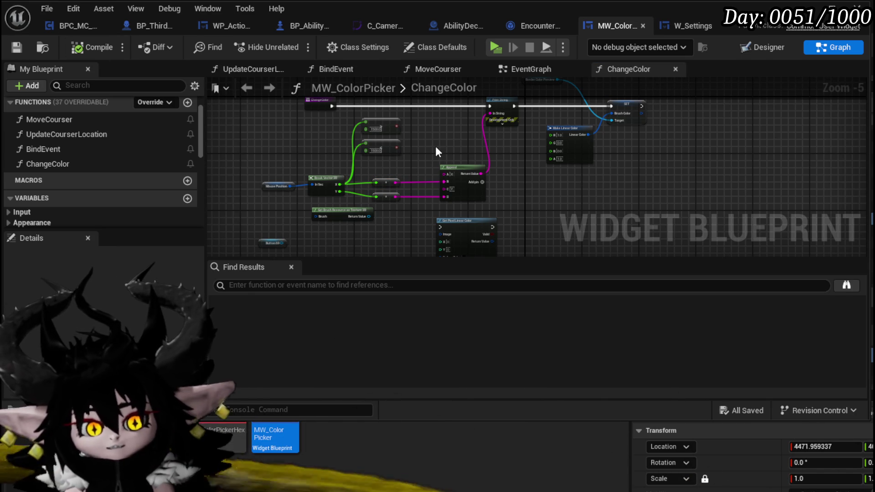
# - Add a Branch node beside the 1500 comparisons
pyautogui.moveTo(457, 135); pyautogui.dragTo(454, 138)
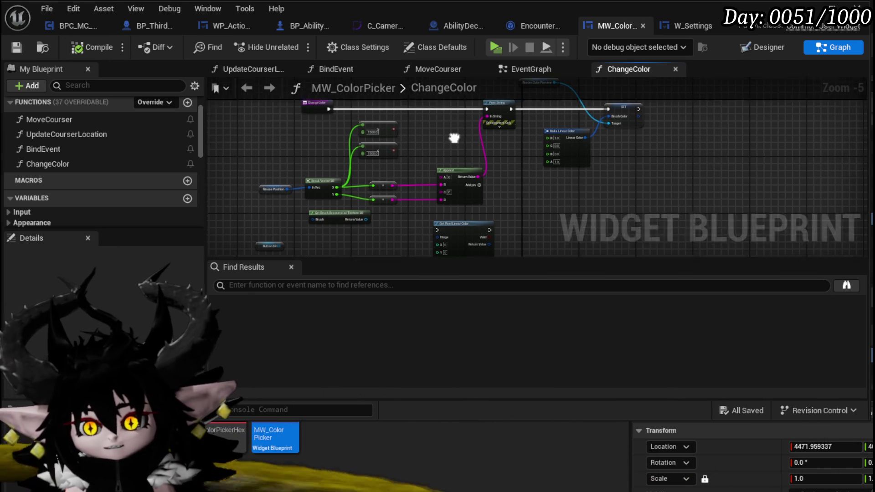
pyautogui.scroll(1, 454, 138)
pyautogui.moveTo(365, 129)
pyautogui.mouseDown()
pyautogui.moveTo(433, 152)
pyautogui.moveTo(428, 176)
pyautogui.moveTo(428, 166)
pyautogui.moveTo(389, 182)
pyautogui.mouseUp()
pyautogui.click(422, 127)
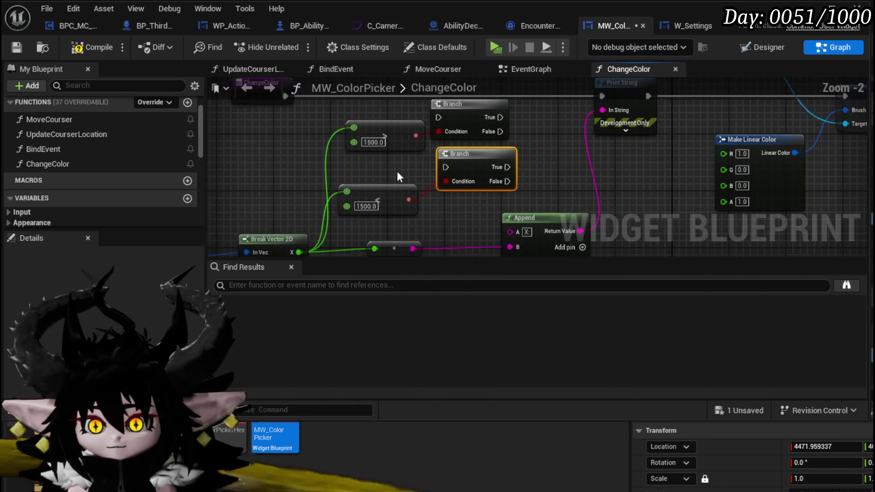
# - Set Make Linear Color to green with R 0 and G 1
pyautogui.scroll(2, 398, 171)
pyautogui.click(365, 136)
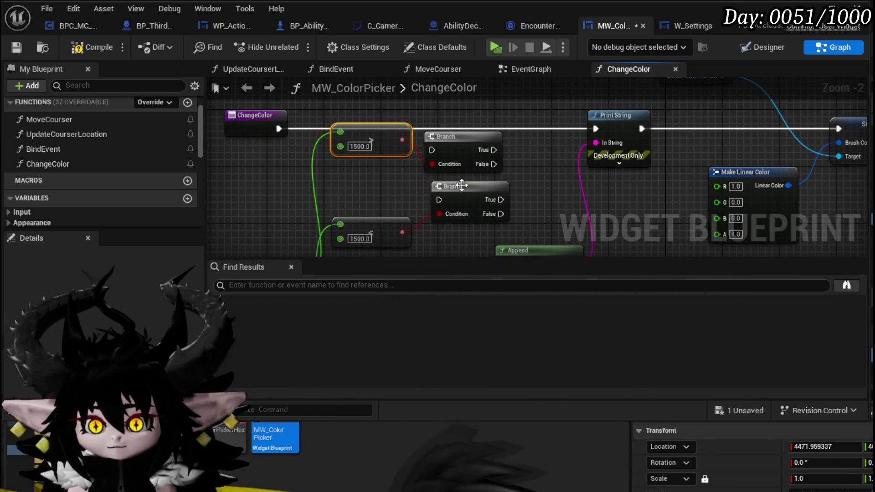
pyautogui.click(352, 189)
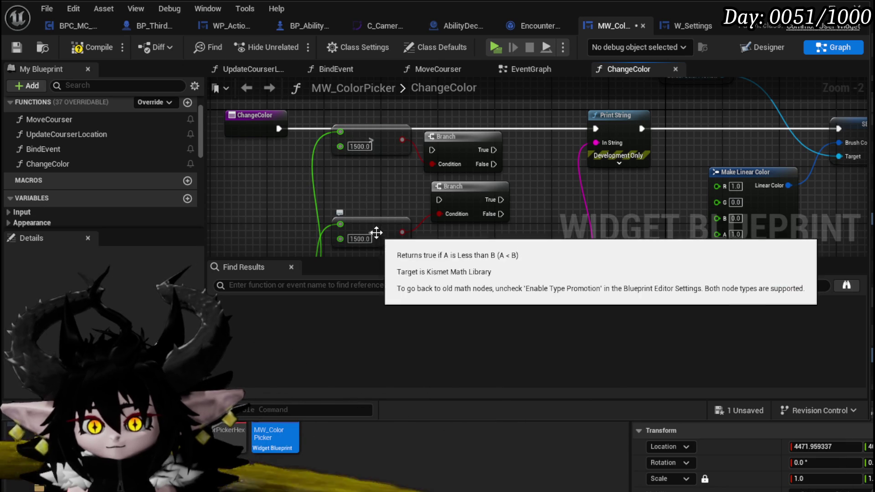
pyautogui.moveTo(333, 157); pyautogui.dragTo(384, 220)
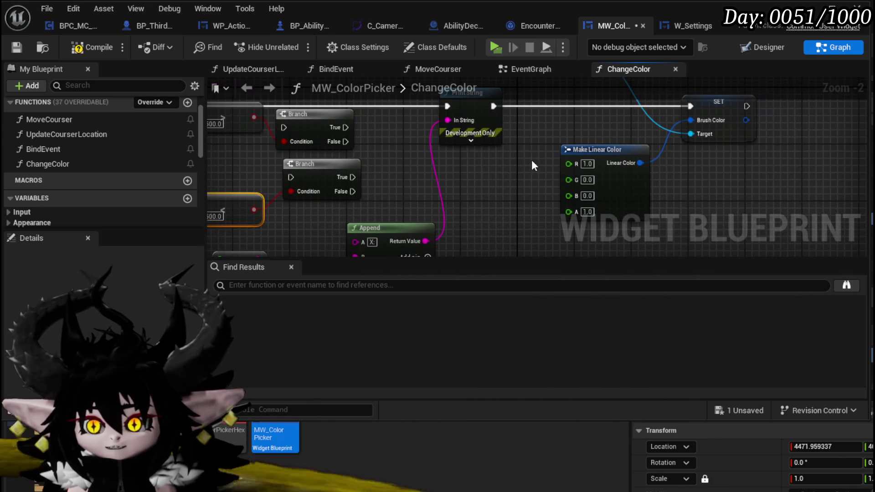
pyautogui.click(588, 180)
pyautogui.write('1')
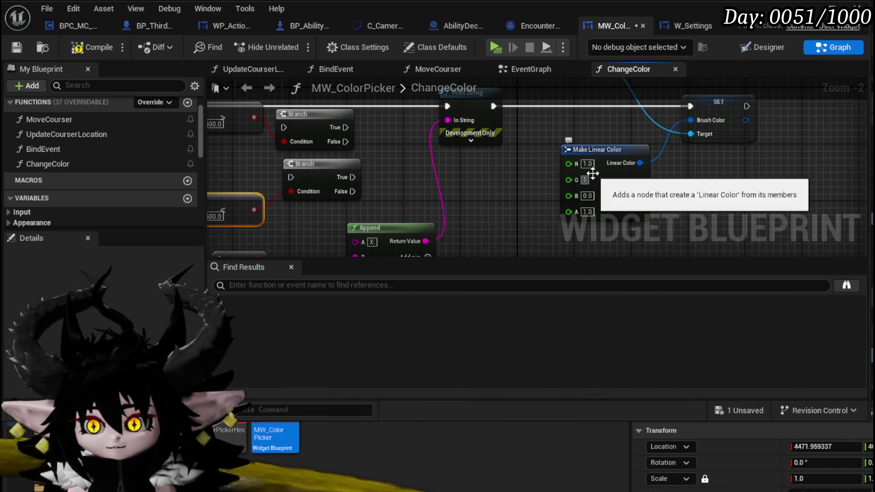
pyautogui.click(588, 164)
pyautogui.write('0')
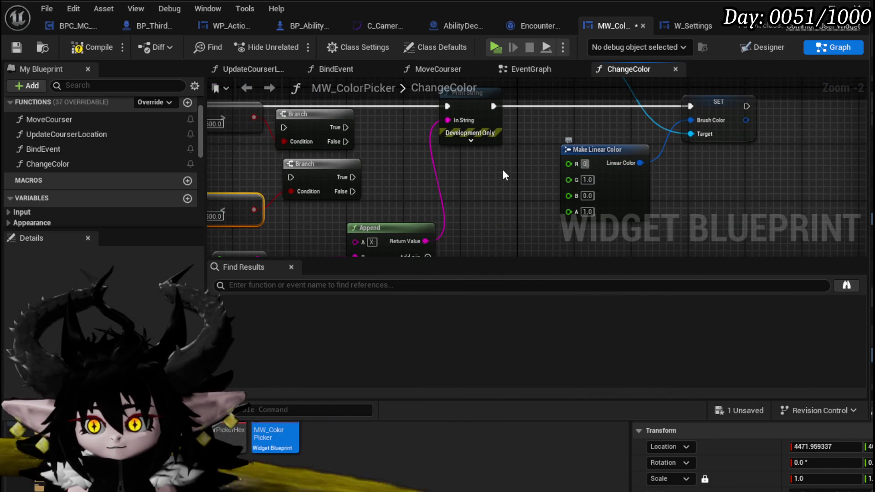
pyautogui.press('Return')
# - Wire the Branch's True to SET, delete the spare comparison and Branch, and realign
pyautogui.moveTo(352, 177)
pyautogui.mouseDown()
pyautogui.moveTo(694, 113)
pyautogui.moveTo(691, 106)
pyautogui.mouseUp()
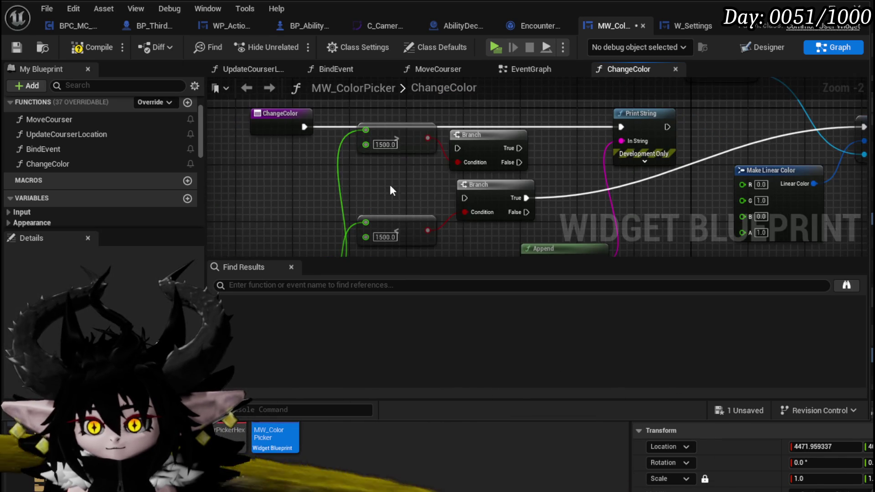
pyautogui.moveTo(351, 196); pyautogui.dragTo(452, 145)
pyautogui.press('Delete')
pyautogui.moveTo(439, 217); pyautogui.dragTo(432, 145)
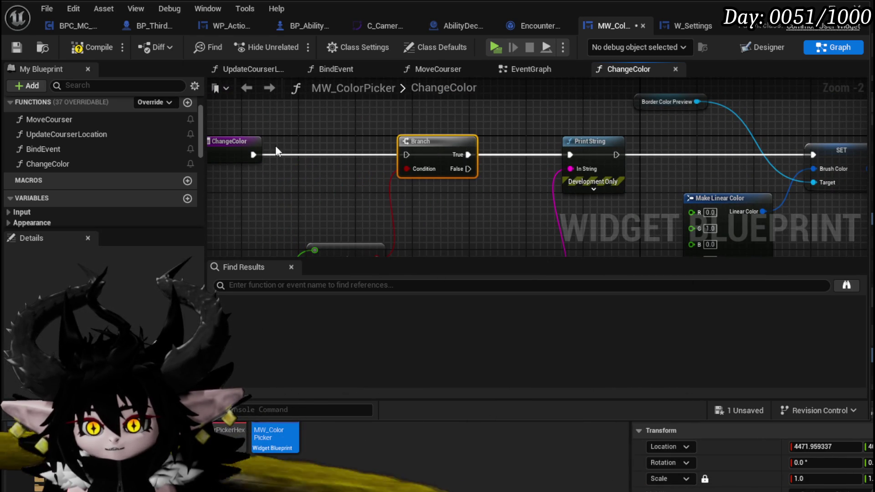
# - Duplicate the SET Brush Color node
pyautogui.moveTo(488, 194); pyautogui.dragTo(341, 143)
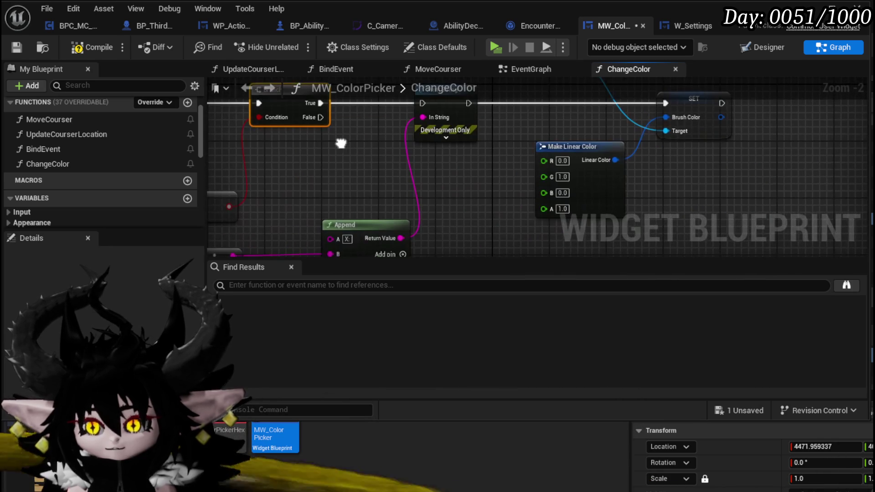
pyautogui.moveTo(673, 178); pyautogui.dragTo(701, 120)
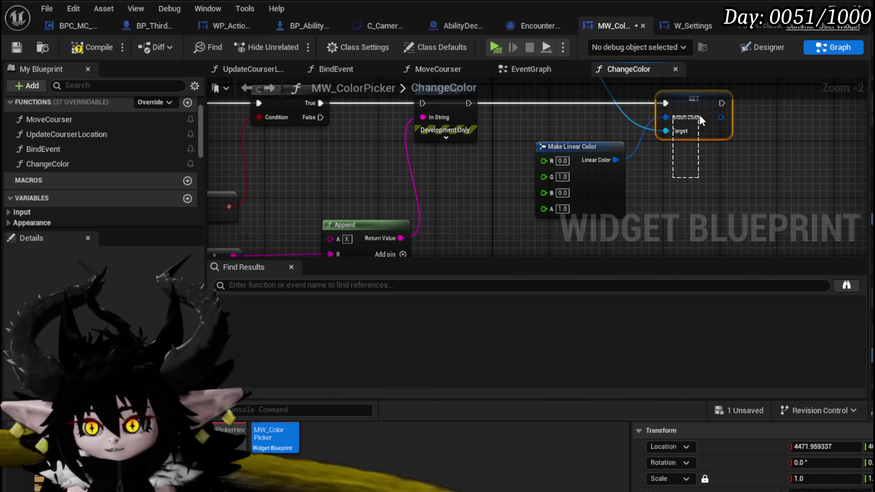
pyautogui.hotkey('ctrl', 'c')
pyautogui.hotkey('ctrl', 'v')
# - Wire the Branch's False to the copied SET and duplicate the Make Linear Color node
pyautogui.moveTo(305, 134)
pyautogui.mouseDown()
pyautogui.moveTo(486, 258)
pyautogui.moveTo(650, 188)
pyautogui.moveTo(680, 190)
pyautogui.moveTo(667, 219)
pyautogui.mouseUp()
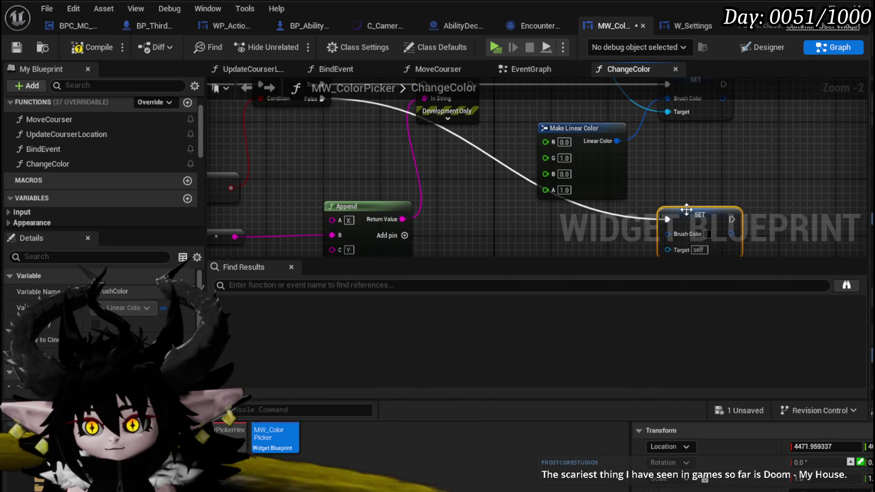
pyautogui.click(435, 175)
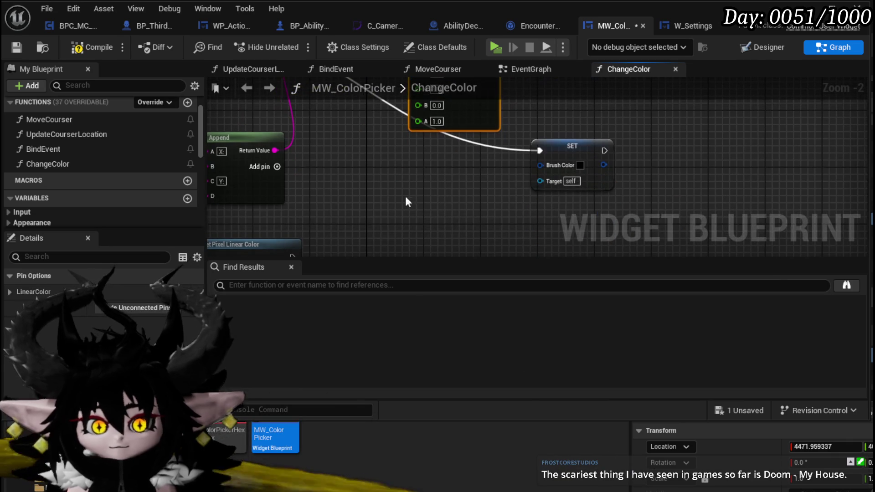
pyautogui.hotkey('ctrl', 'c')
pyautogui.hotkey('ctrl', 'v')
pyautogui.moveTo(401, 190); pyautogui.dragTo(382, 147)
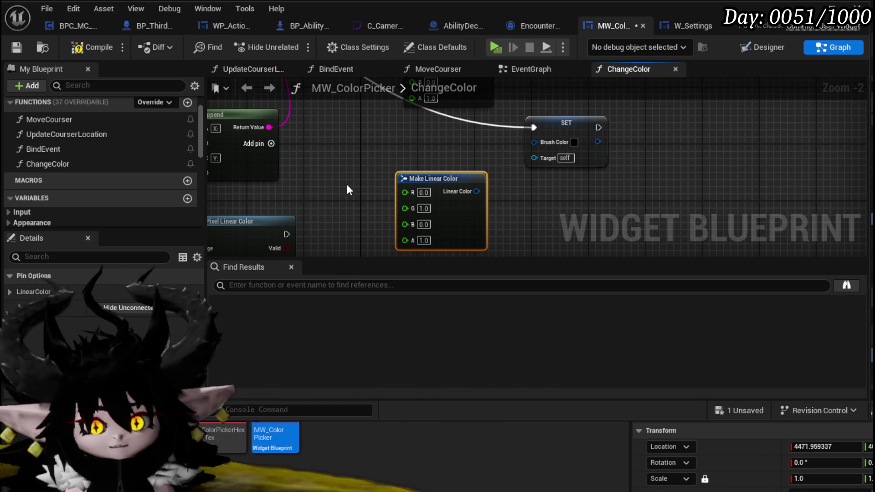
# - Feed the new colour into the second SET's Brush Color as magenta: R 1, G 0, B 1
pyautogui.moveTo(402, 200); pyautogui.dragTo(458, 165)
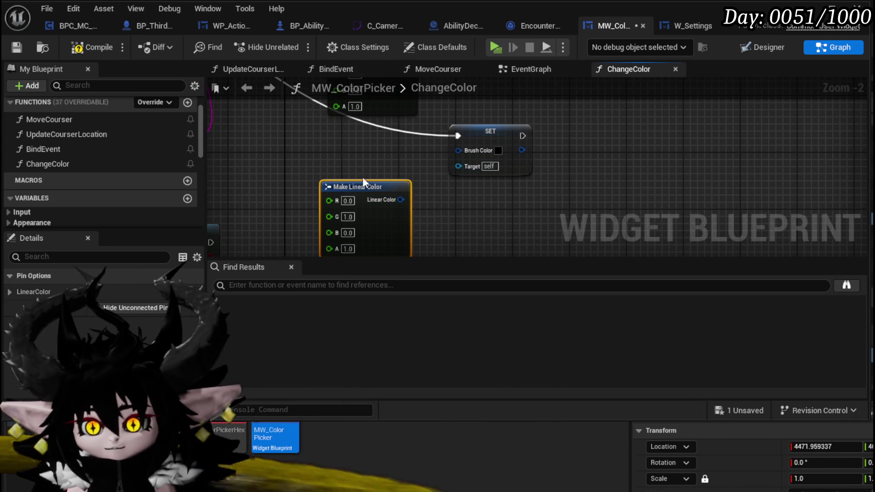
pyautogui.moveTo(401, 199); pyautogui.dragTo(458, 150)
pyautogui.moveTo(317, 207); pyautogui.dragTo(331, 193)
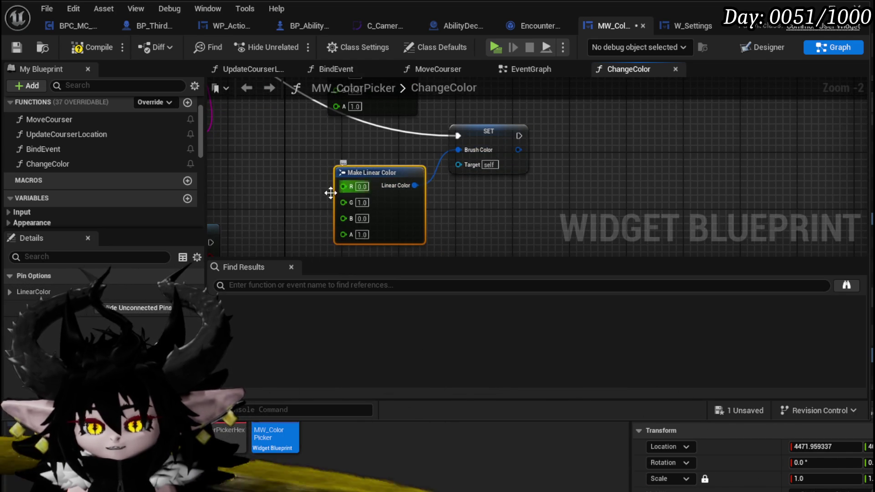
pyautogui.scroll(2, 331, 193)
pyautogui.click(384, 223)
pyautogui.write('1')
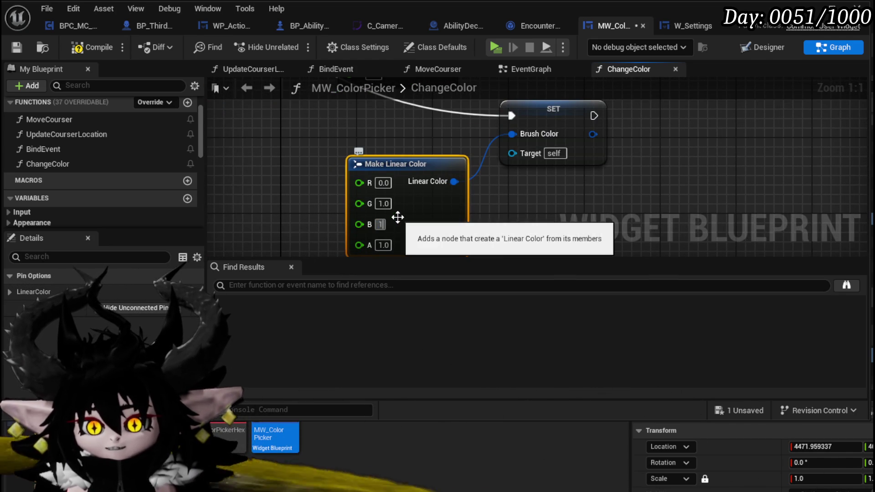
pyautogui.click(383, 204)
pyautogui.write('0')
pyautogui.click(384, 183)
pyautogui.write('1')
pyautogui.click(466, 210)
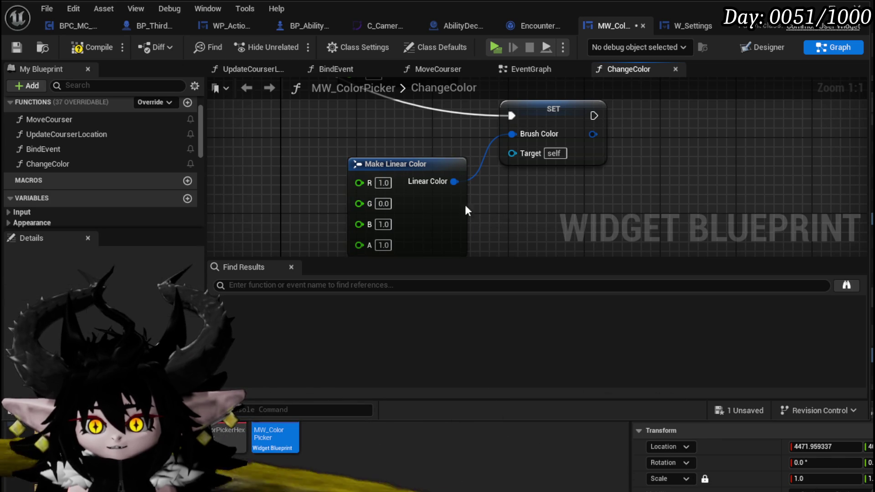
# - Compile to reveal the missing Target error, then link Border Color Preview to the second SET
pyautogui.scroll(-5, 319, 187)
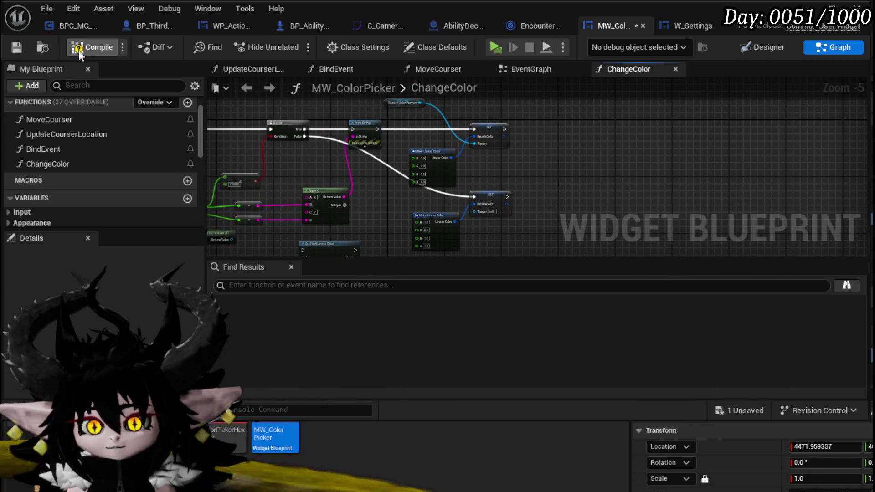
pyautogui.click(79, 48)
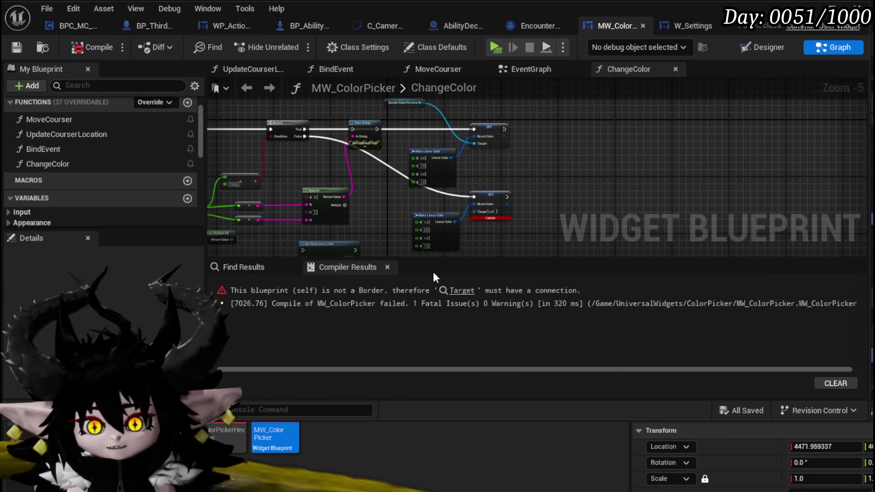
pyautogui.moveTo(419, 102); pyautogui.dragTo(475, 211)
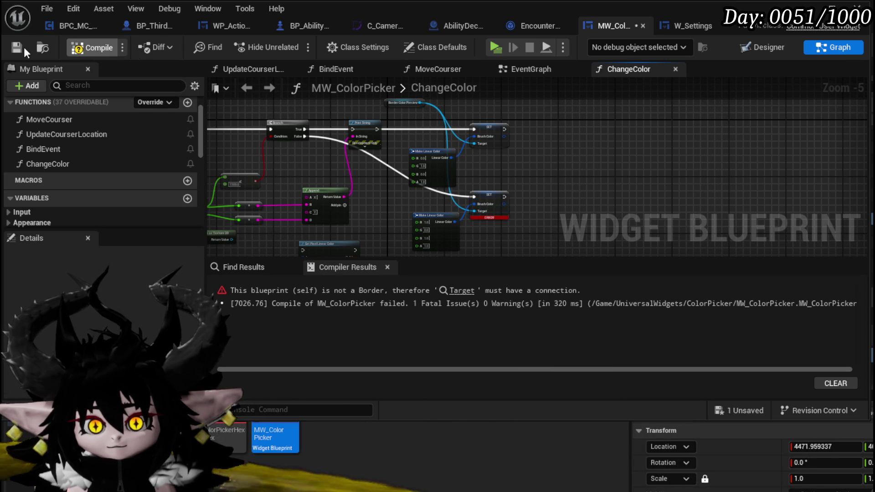
# - Recompile, then call ChangeColor after Print String in the MoveCourser function
pyautogui.click(24, 47)
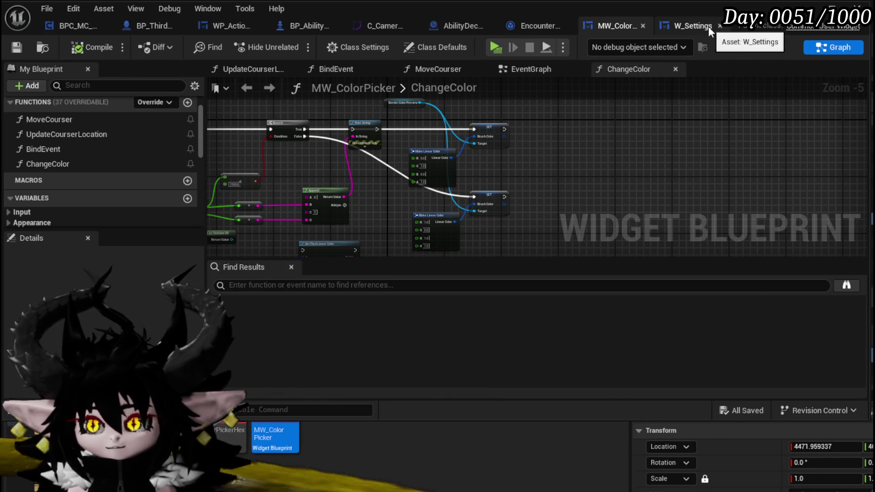
pyautogui.click(767, 47)
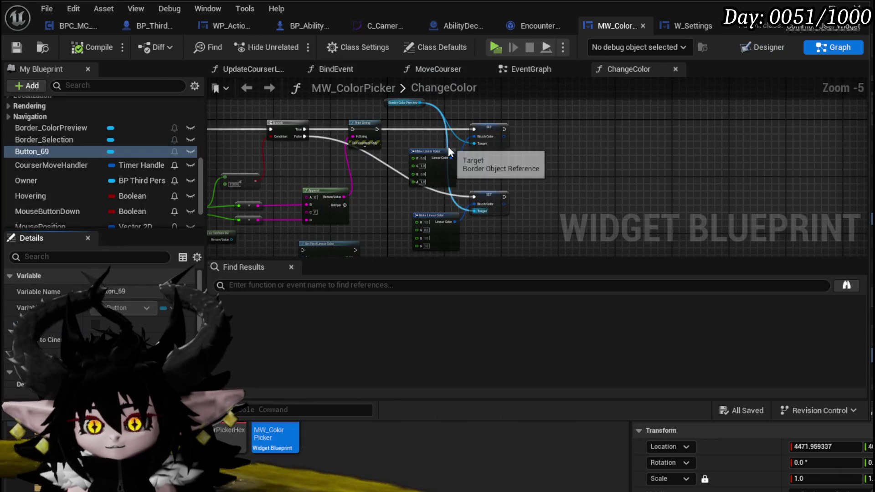
pyautogui.click(450, 69)
pyautogui.scroll(3, 277, 126)
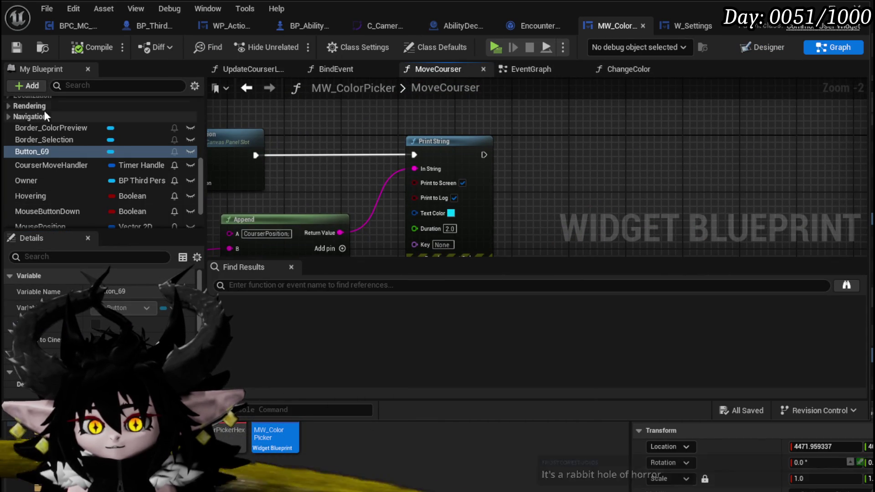
pyautogui.scroll(10, 47, 124)
pyautogui.moveTo(49, 178); pyautogui.dragTo(541, 130)
pyautogui.moveTo(484, 155); pyautogui.dragTo(542, 155)
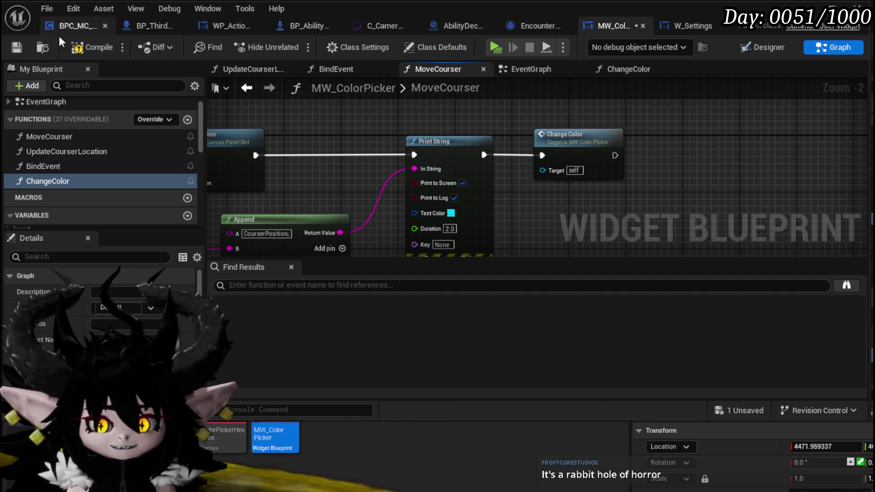
# - Save and compile the blueprint, minimise it, and play the game
pyautogui.click(18, 47)
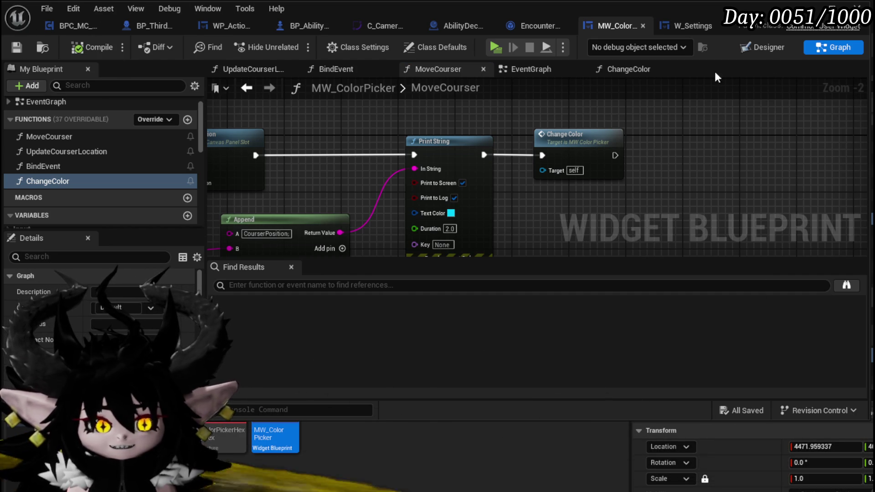
pyautogui.click(818, 4)
pyautogui.click(295, 45)
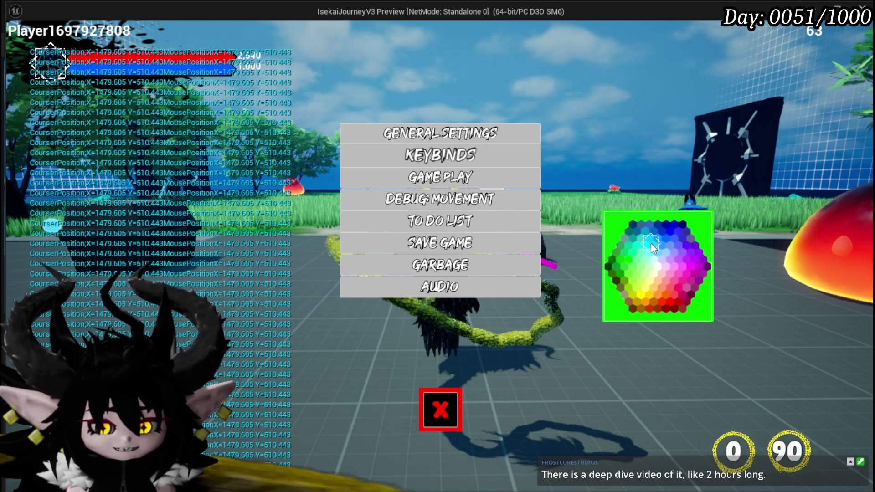
# - Pick wheel spots around X 1500, watching the border alternate magenta and green, then stop playing
pyautogui.scroll(-3, 650, 245)
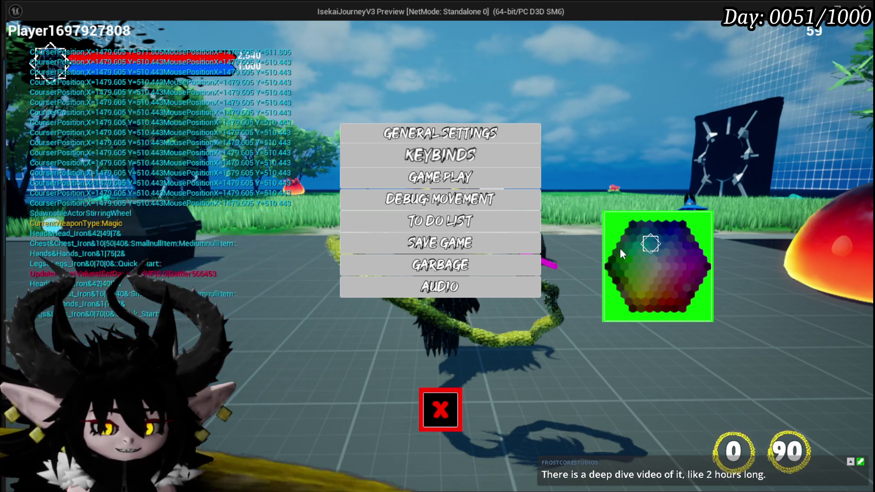
pyautogui.scroll(3, 621, 250)
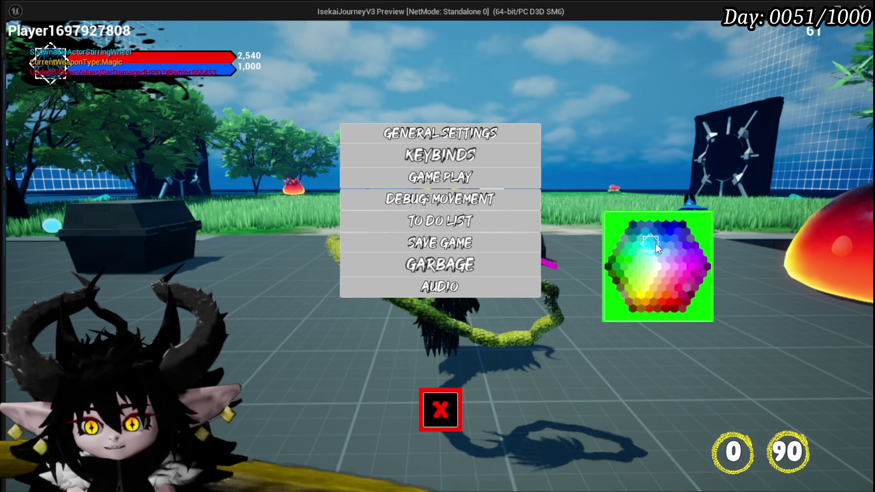
pyautogui.click(662, 245)
pyautogui.click(659, 241)
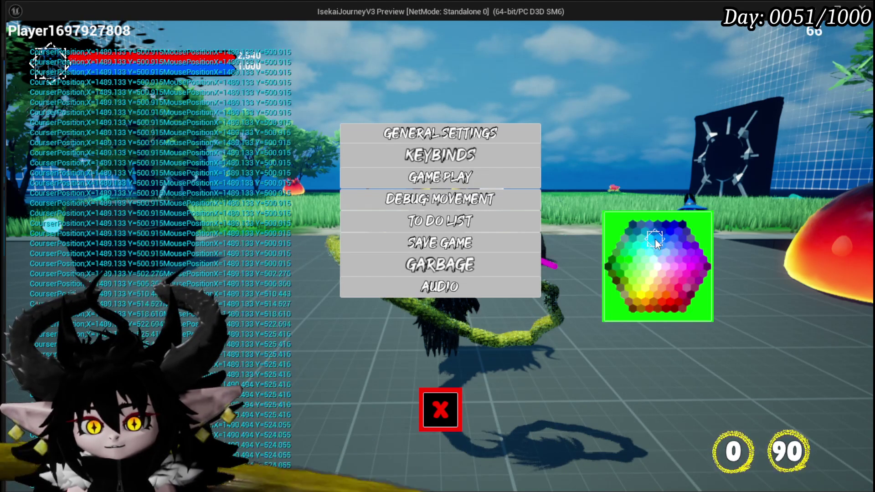
pyautogui.click(661, 277)
pyautogui.click(661, 268)
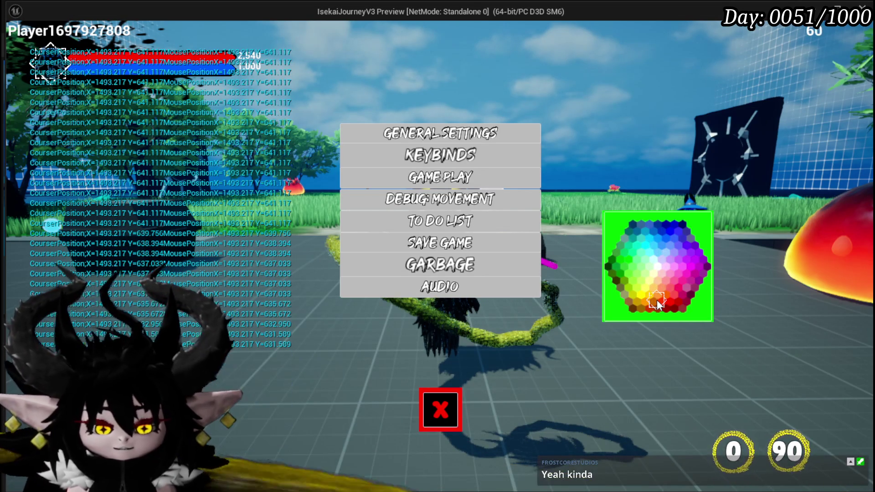
pyautogui.press('Escape')
pyautogui.hotkey('ctrl', 's')
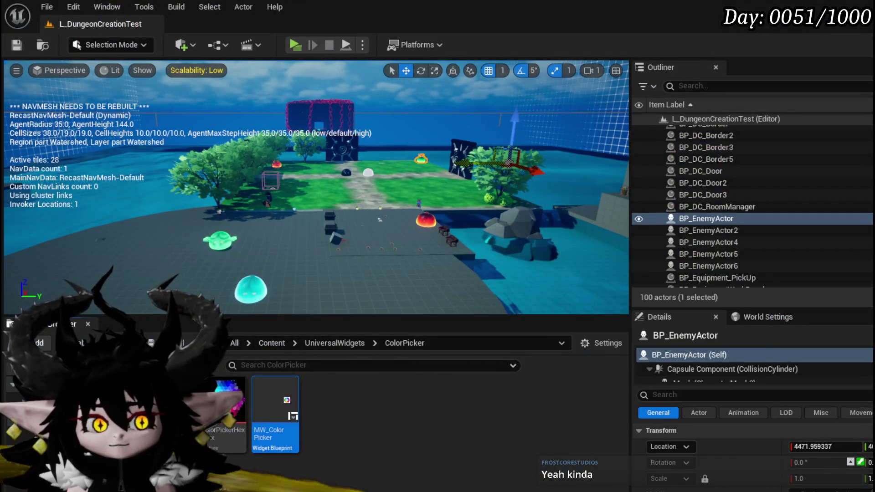
# - Open MW_ColorPicker's ChangeColor function and add a Greater-than-560 check on Break Vector's Y
pyautogui.doubleClick(297, 400)
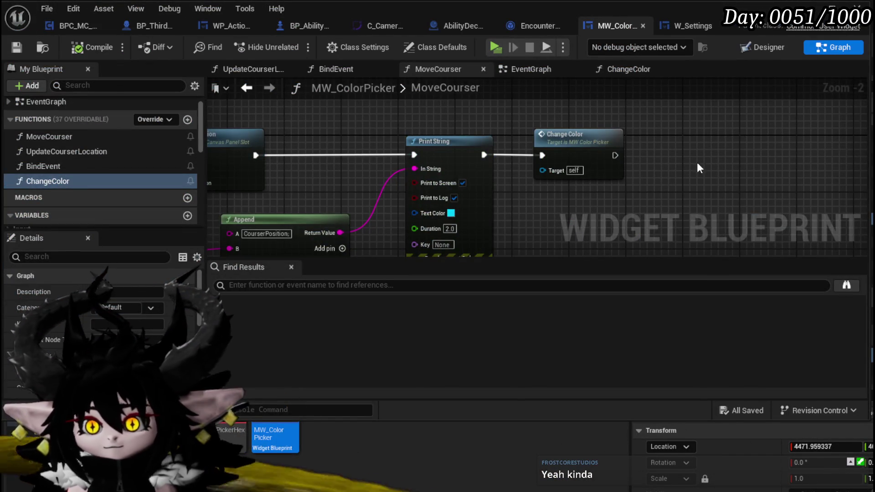
pyautogui.doubleClick(567, 137)
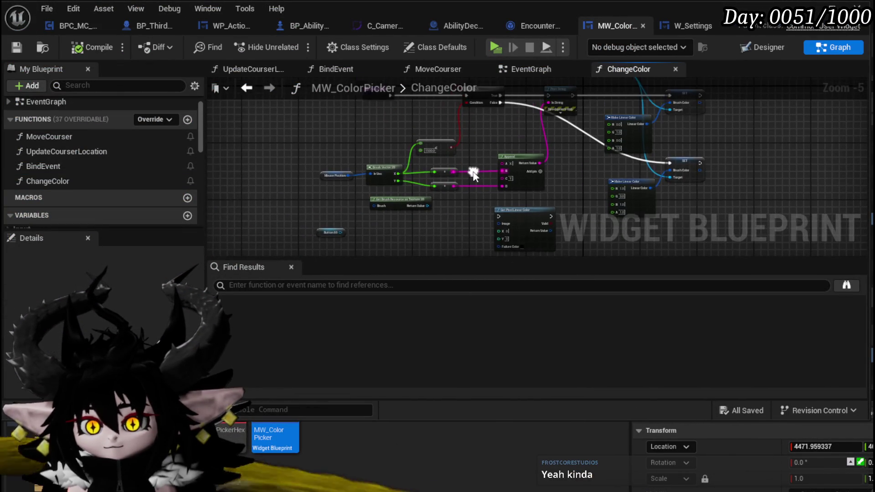
pyautogui.moveTo(399, 181); pyautogui.dragTo(398, 117)
pyautogui.write('gr')
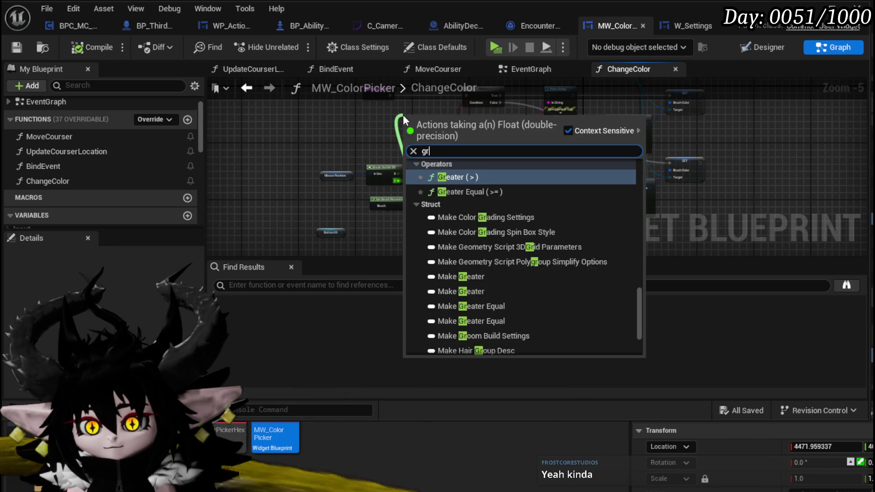
pyautogui.write('eate')
pyautogui.press('Return')
pyautogui.scroll(3, 442, 147)
pyautogui.moveTo(442, 146)
pyautogui.mouseDown()
pyautogui.moveTo(441, 183)
pyautogui.moveTo(492, 171)
pyautogui.mouseUp()
pyautogui.click(394, 168)
pyautogui.write('560')
pyautogui.press('Return')
pyautogui.moveTo(409, 159)
pyautogui.mouseDown()
pyautogui.moveTo(590, 143)
pyautogui.moveTo(504, 121)
pyautogui.mouseUp()
# - Reposition the lower Branch and duplicate the SET node with copy and paste
pyautogui.moveTo(383, 208); pyautogui.dragTo(403, 137)
pyautogui.moveTo(504, 136); pyautogui.dragTo(565, 145)
pyautogui.click(602, 175)
pyautogui.hotkey('ctrl', 'c')
pyautogui.hotkey('ctrl', 'v')
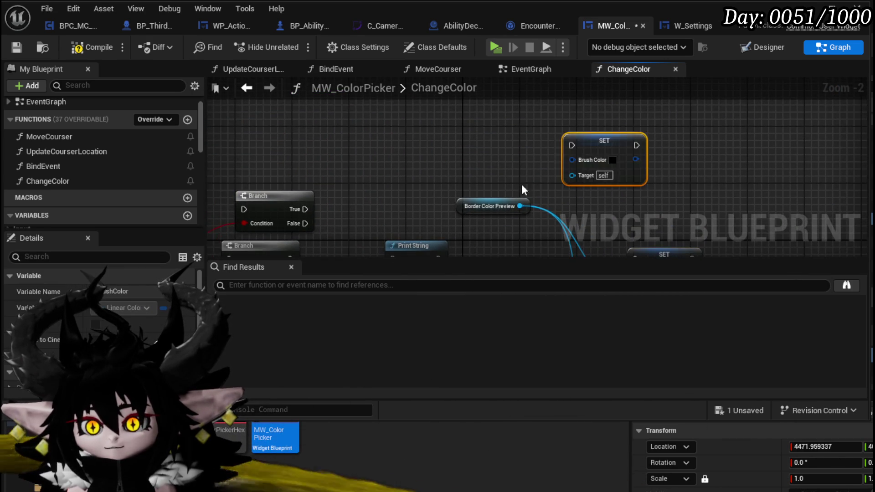
# - Wire a Make Linear Color into SET's Brush Color with its G value set to 0
pyautogui.moveTo(523, 191); pyautogui.dragTo(511, 171)
pyautogui.moveTo(526, 207)
pyautogui.mouseDown()
pyautogui.moveTo(433, 132)
pyautogui.moveTo(475, 136)
pyautogui.moveTo(556, 169)
pyautogui.moveTo(549, 172)
pyautogui.mouseUp()
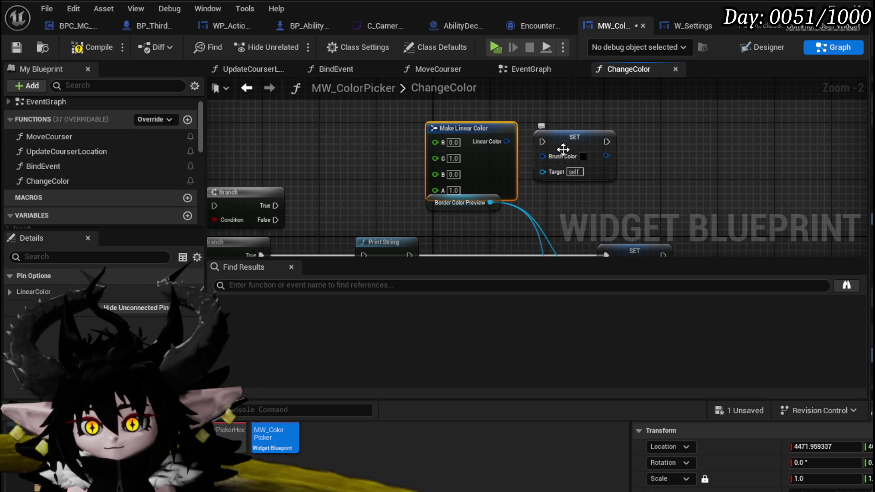
pyautogui.moveTo(507, 141); pyautogui.dragTo(555, 157)
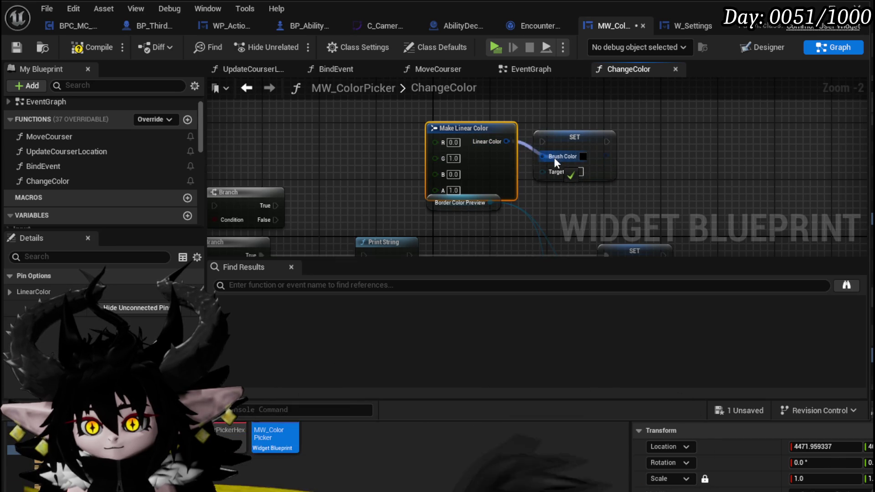
pyautogui.click(455, 158)
pyautogui.write('0')
pyautogui.press('Return')
# - Connect the Branch True output to the duplicated SET and arrange it beside Border Color Preview
pyautogui.moveTo(276, 206)
pyautogui.mouseDown()
pyautogui.moveTo(352, 164)
pyautogui.moveTo(538, 137)
pyautogui.moveTo(544, 165)
pyautogui.mouseUp()
pyautogui.keyDown('shift'); pyautogui.click(529, 206); pyautogui.keyUp('shift')
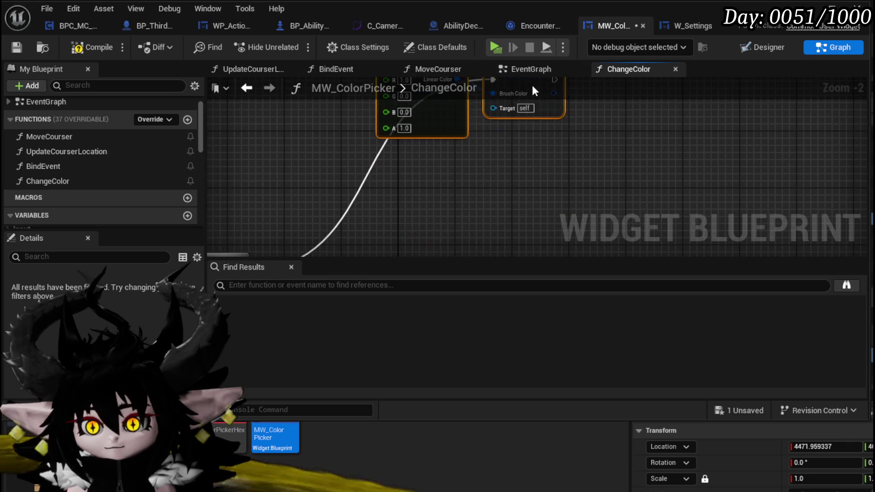
pyautogui.scroll(-2, 477, 94)
pyautogui.click(535, 204)
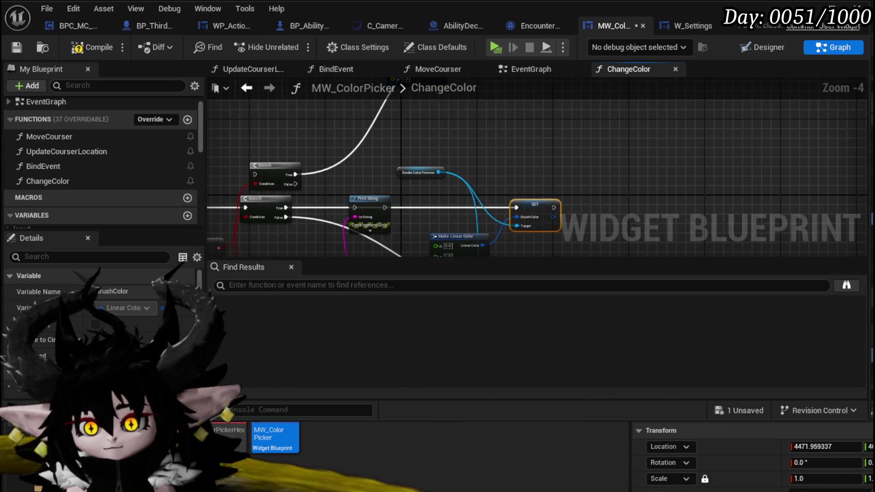
pyautogui.scroll(2, 522, 174)
pyautogui.moveTo(494, 140); pyautogui.dragTo(439, 149)
pyautogui.moveTo(451, 85)
pyautogui.mouseDown()
pyautogui.moveTo(593, 114)
pyautogui.moveTo(576, 100)
pyautogui.mouseUp()
pyautogui.moveTo(574, 175); pyautogui.dragTo(453, 144)
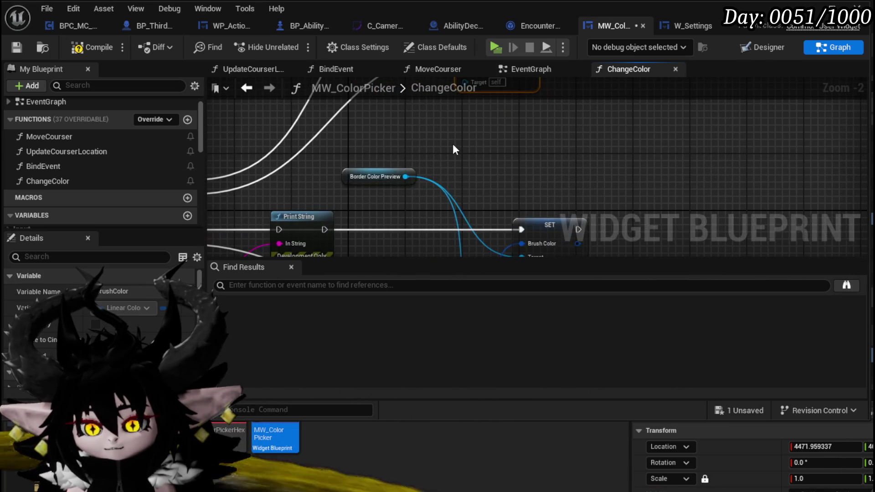
pyautogui.moveTo(378, 176)
pyautogui.mouseDown()
pyautogui.moveTo(398, 233)
pyautogui.moveTo(397, 163)
pyautogui.mouseUp()
# - Feed the new SET's Brush Color a blue Make Linear Color (0,0,1) and align both Branches
pyautogui.scroll(-1, 399, 234)
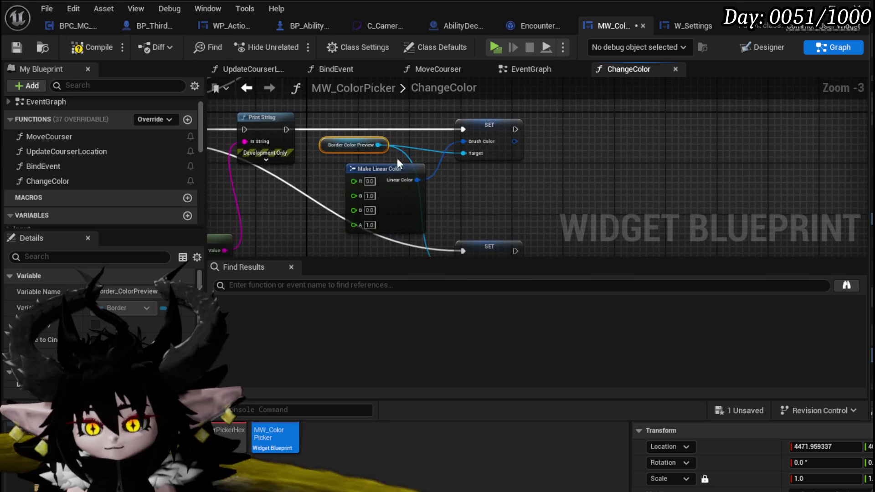
pyautogui.click(349, 187)
pyautogui.moveTo(349, 187); pyautogui.dragTo(403, 181)
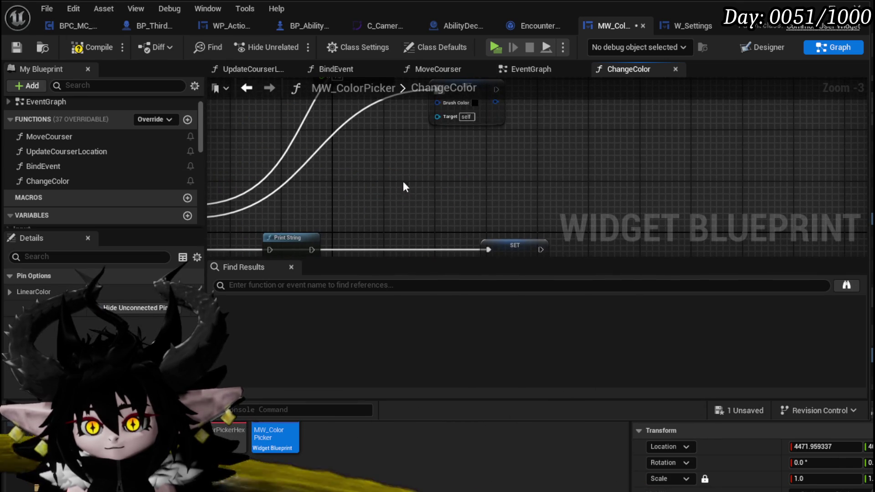
pyautogui.scroll(1, 403, 184)
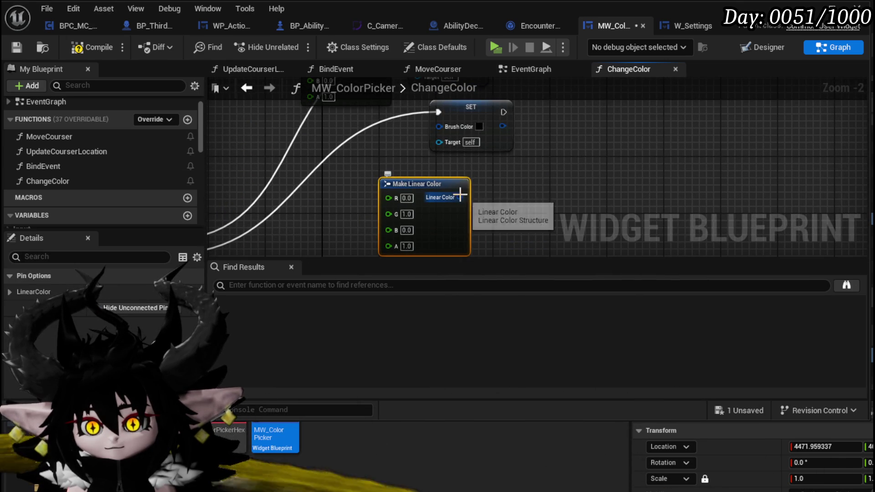
pyautogui.moveTo(460, 194); pyautogui.dragTo(439, 126)
pyautogui.moveTo(441, 196); pyautogui.dragTo(413, 184)
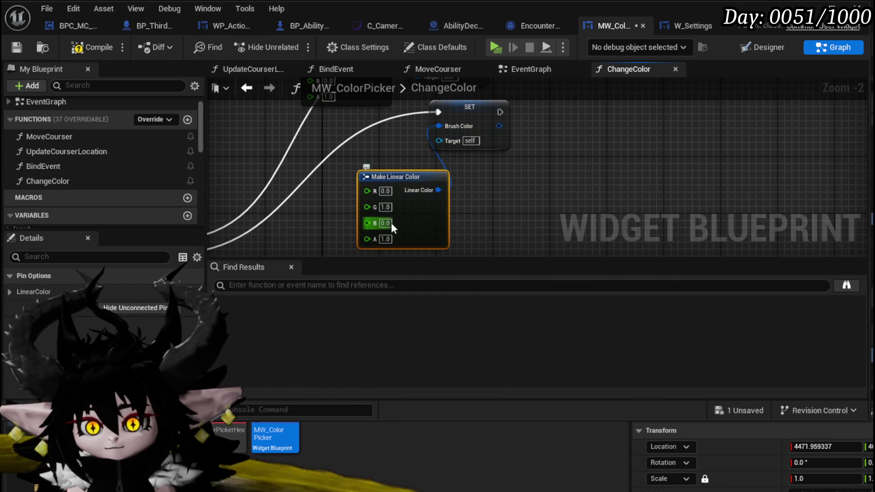
pyautogui.click(385, 207)
pyautogui.write('0')
pyautogui.press('Return')
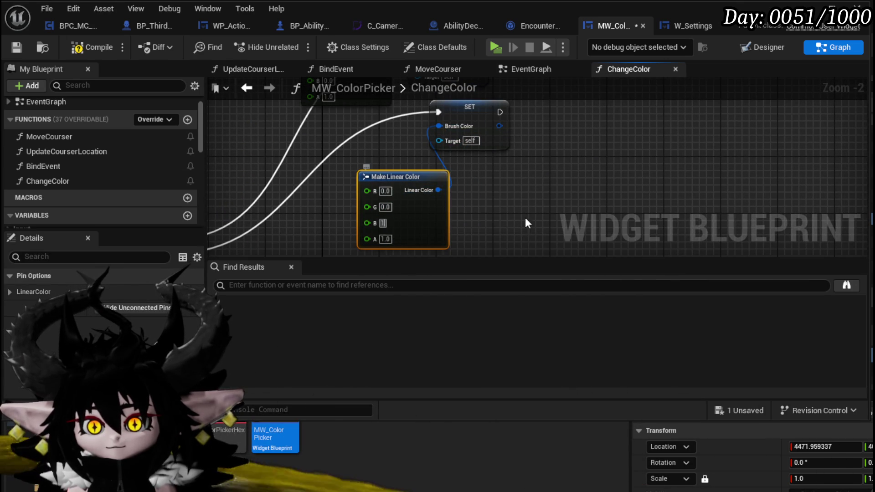
pyautogui.scroll(-3, 525, 200)
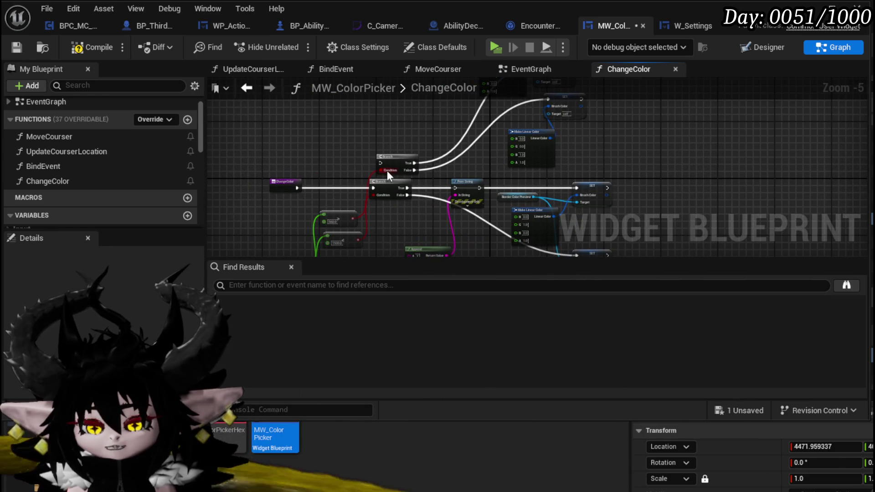
pyautogui.moveTo(387, 171); pyautogui.dragTo(390, 159)
pyautogui.moveTo(378, 219); pyautogui.dragTo(396, 146)
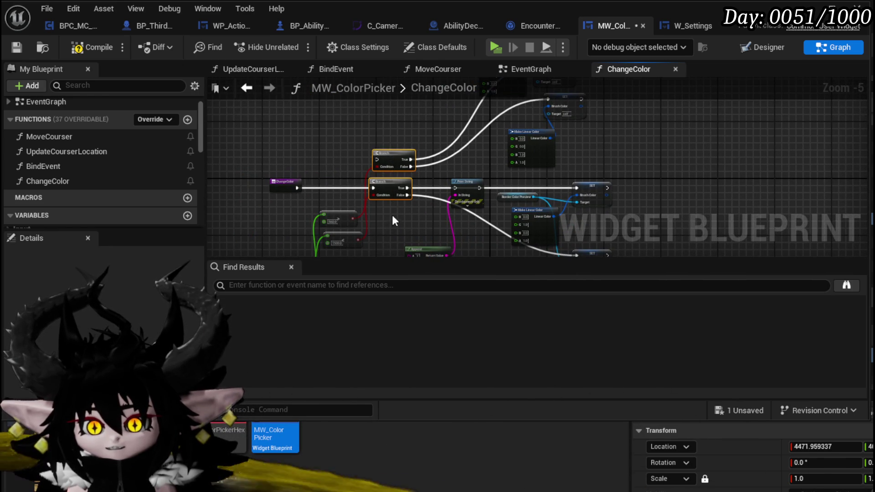
# - Compile the blueprint and inspect the 1500.0 compare node
pyautogui.moveTo(392, 221); pyautogui.dragTo(429, 197)
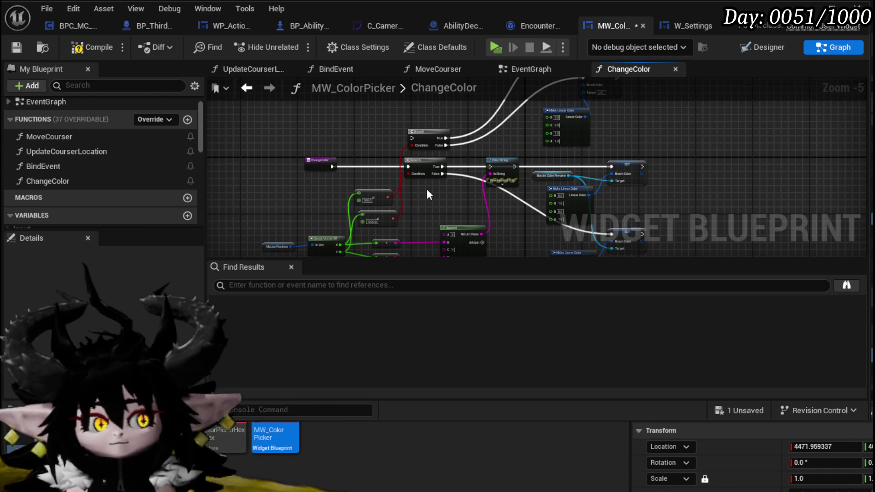
pyautogui.click(83, 54)
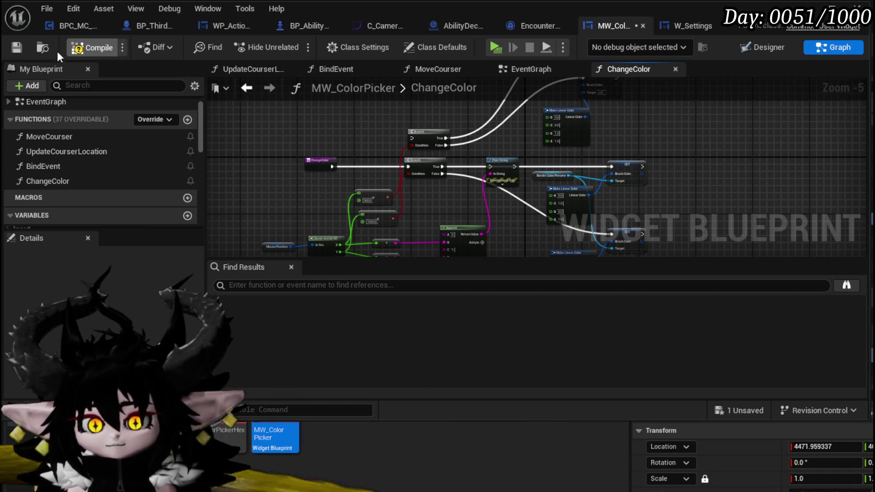
pyautogui.moveTo(518, 147); pyautogui.dragTo(445, 205)
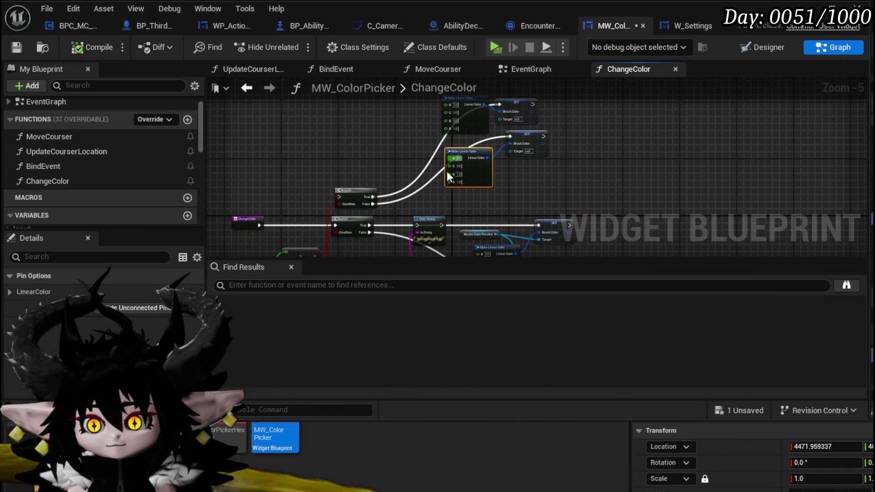
pyautogui.scroll(3, 447, 171)
pyautogui.click(369, 166)
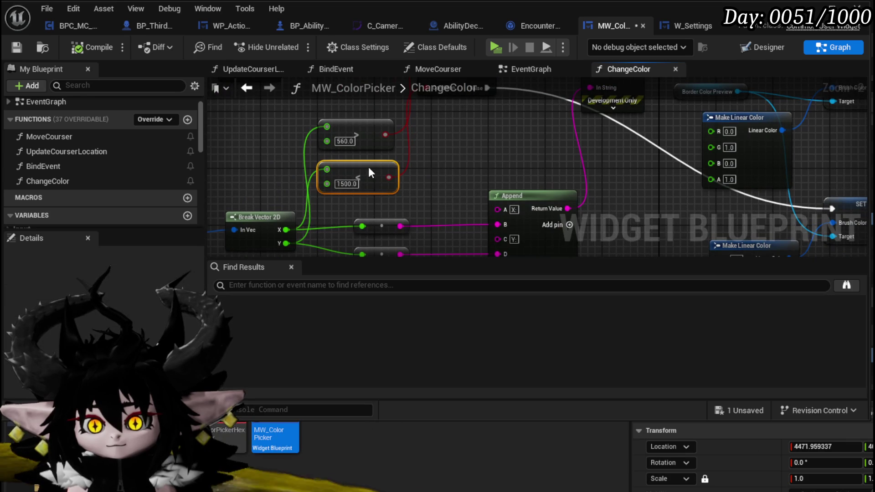
pyautogui.click(428, 159)
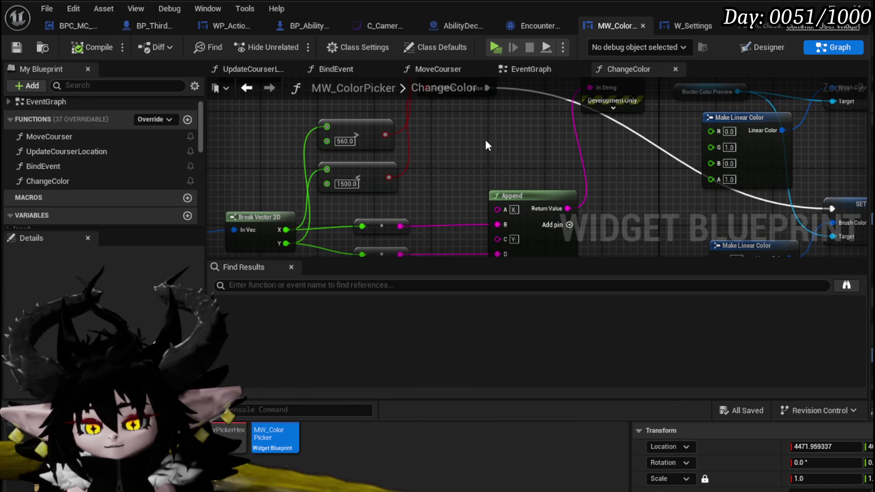
# - Move the 560.0 comparison node up and left and tidy the nearby conversion node
pyautogui.scroll(-3, 485, 142)
pyautogui.moveTo(453, 180)
pyautogui.mouseDown()
pyautogui.moveTo(411, 123)
pyautogui.moveTo(412, 139)
pyautogui.moveTo(398, 124)
pyautogui.mouseUp()
pyautogui.moveTo(296, 121); pyautogui.dragTo(281, 171)
pyautogui.scroll(1, 281, 171)
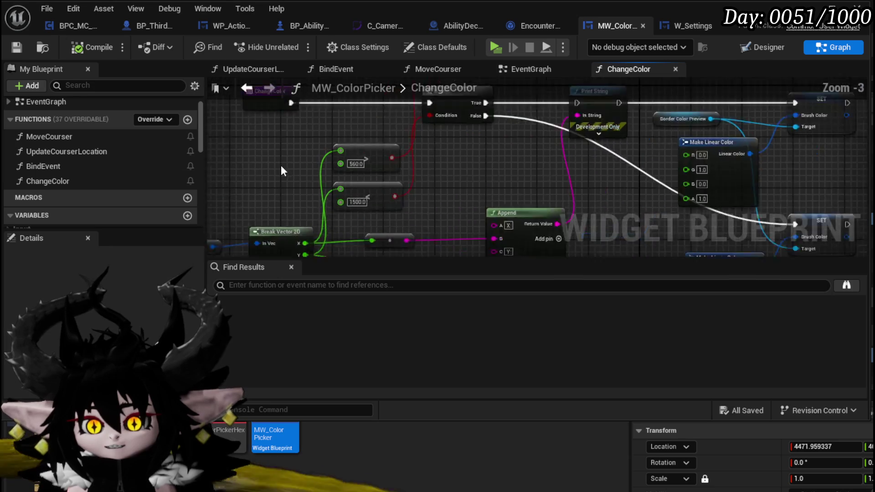
pyautogui.scroll(2, 281, 171)
pyautogui.moveTo(297, 113); pyautogui.dragTo(401, 163)
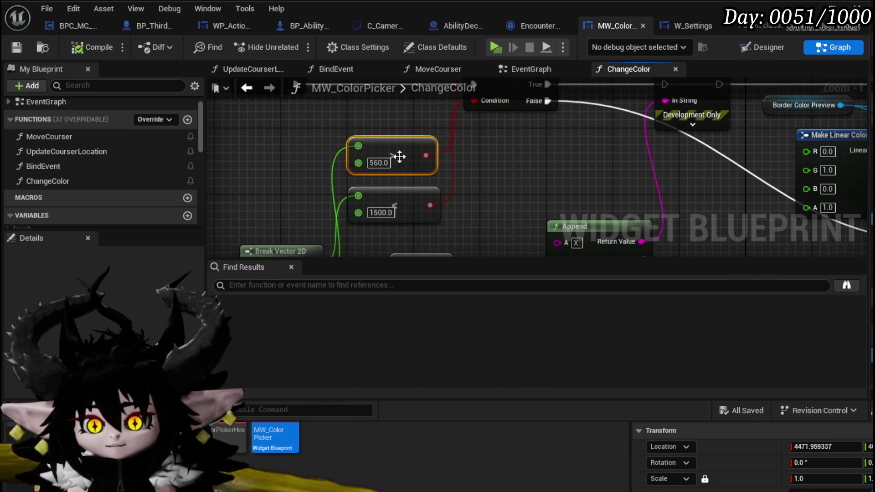
pyautogui.moveTo(400, 157); pyautogui.dragTo(381, 139)
pyautogui.scroll(-1, 382, 140)
pyautogui.scroll(-1, 397, 193)
pyautogui.click(353, 195)
pyautogui.moveTo(418, 171)
pyautogui.mouseDown()
pyautogui.moveTo(353, 175)
pyautogui.moveTo(314, 224)
pyautogui.mouseUp()
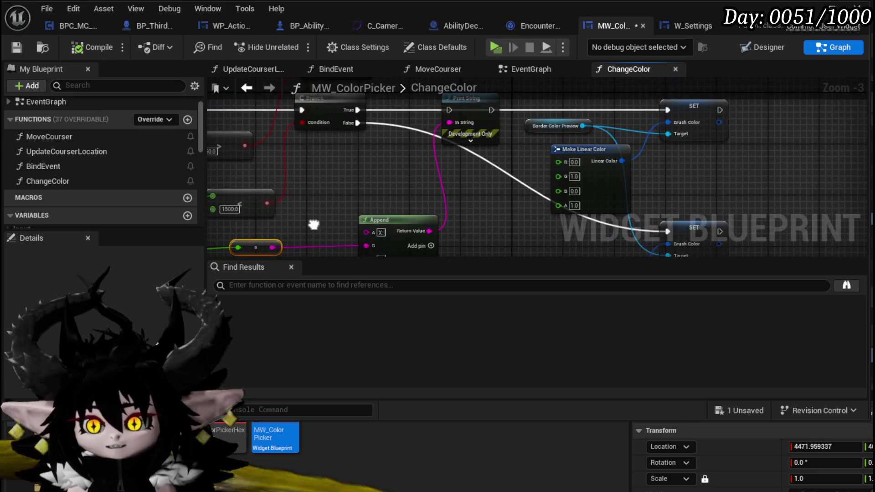
pyautogui.moveTo(384, 184); pyautogui.dragTo(479, 142)
pyautogui.scroll(-1, 480, 141)
# - Save the blueprint and switch to the EventGraph
pyautogui.click(18, 48)
pyautogui.click(525, 69)
pyautogui.moveTo(450, 176)
pyautogui.mouseDown()
pyautogui.moveTo(422, 190)
pyautogui.moveTo(456, 183)
pyautogui.mouseUp()
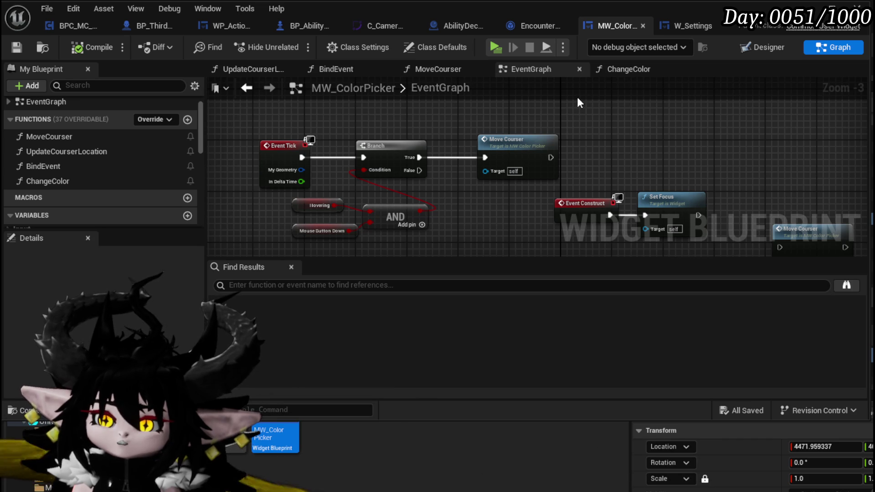
# - In MoveCourser, delete the reroute into Append and remove Append's unused C input pin
pyautogui.click(438, 68)
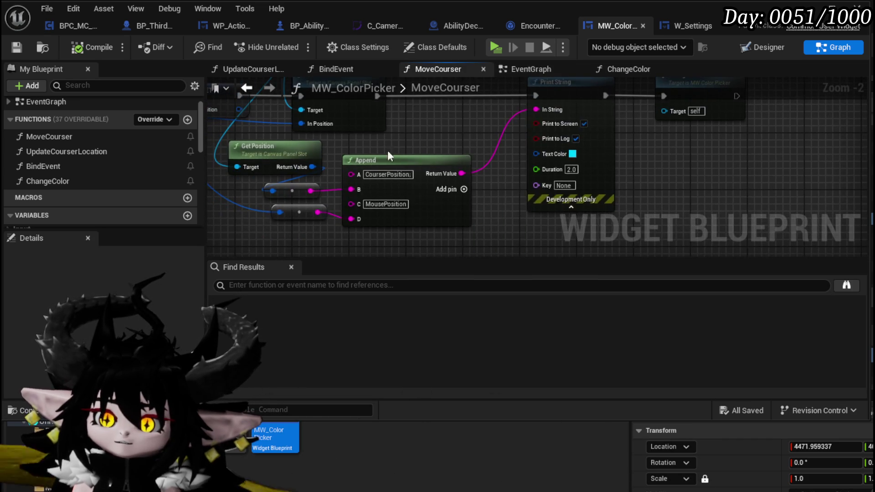
pyautogui.moveTo(319, 150)
pyautogui.mouseDown()
pyautogui.moveTo(404, 207)
pyautogui.moveTo(406, 161)
pyautogui.mouseUp()
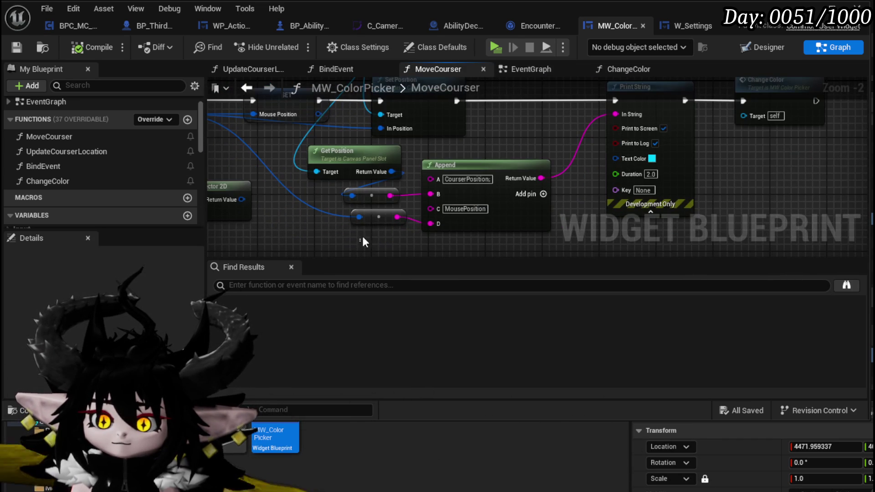
pyautogui.click(378, 217)
pyautogui.press('Delete')
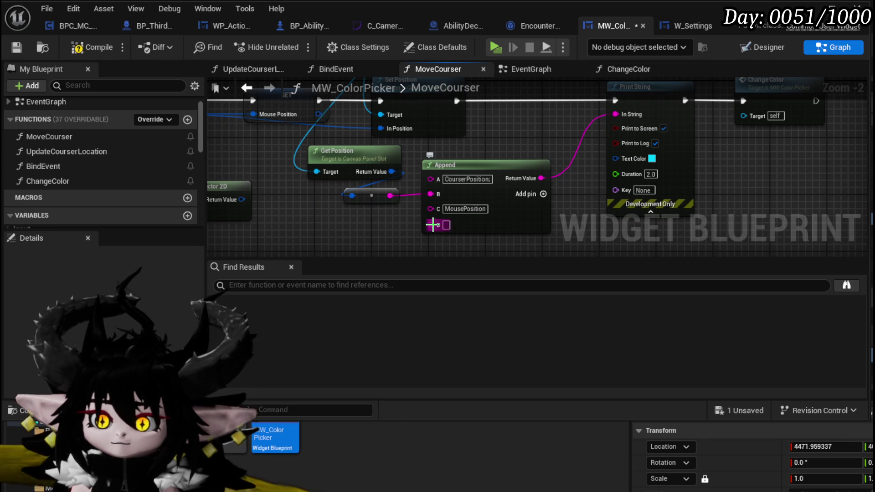
pyautogui.rightClick(432, 225)
pyautogui.click(429, 333)
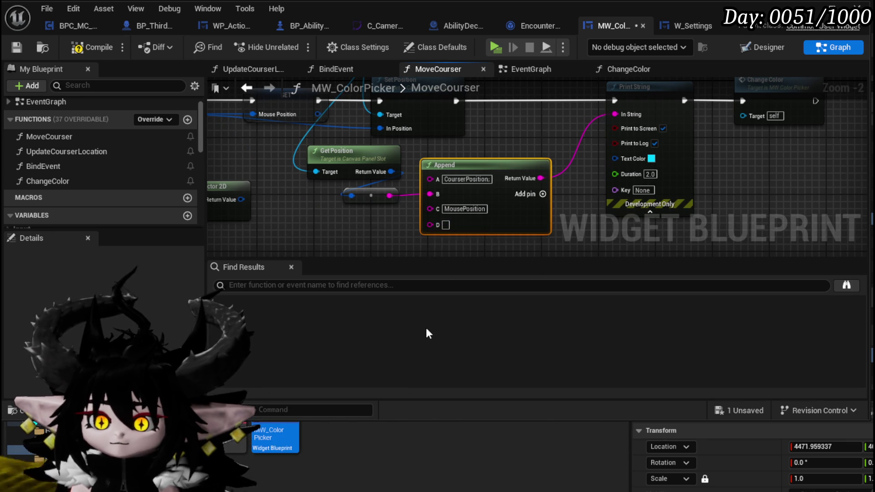
pyautogui.rightClick(430, 210)
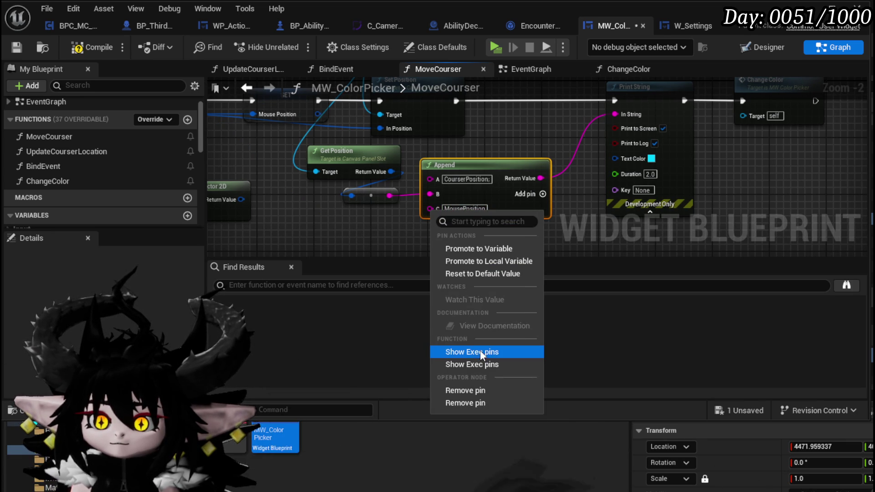
pyautogui.click(461, 391)
pyautogui.scroll(-1, 529, 239)
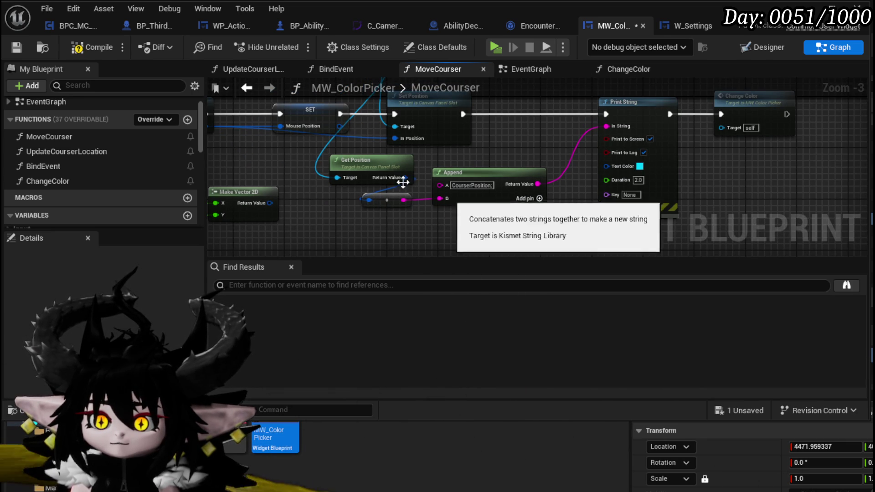
# - Compile and save the blueprint, then go to the ChangeColor function graph
pyautogui.click(91, 47)
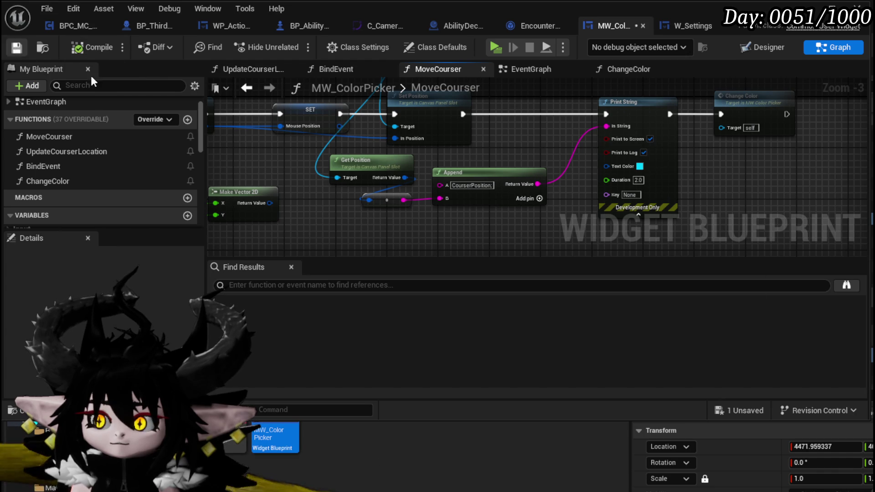
pyautogui.hotkey('ctrl', 's')
pyautogui.doubleClick(498, 155)
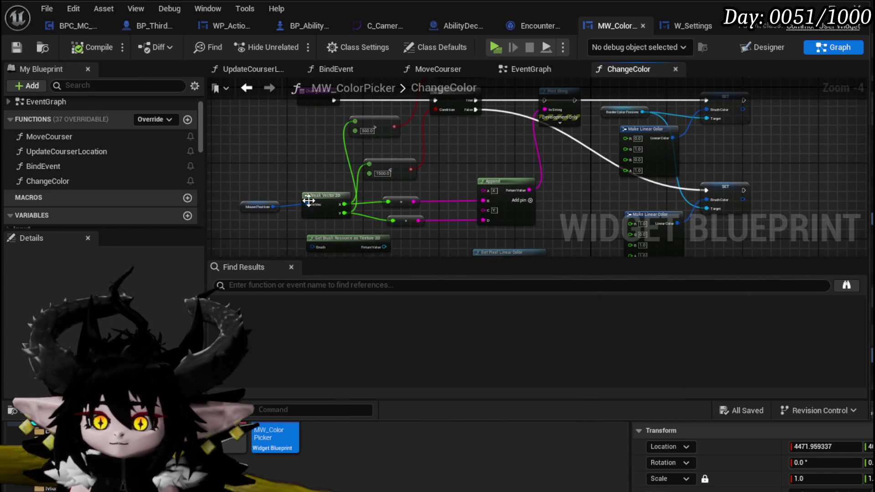
# - Rearrange Break Vector 2D and the less-than-1500.0 checks, and delete the Print String and Append nodes
pyautogui.moveTo(317, 206); pyautogui.dragTo(248, 124)
pyautogui.scroll(3, 328, 150)
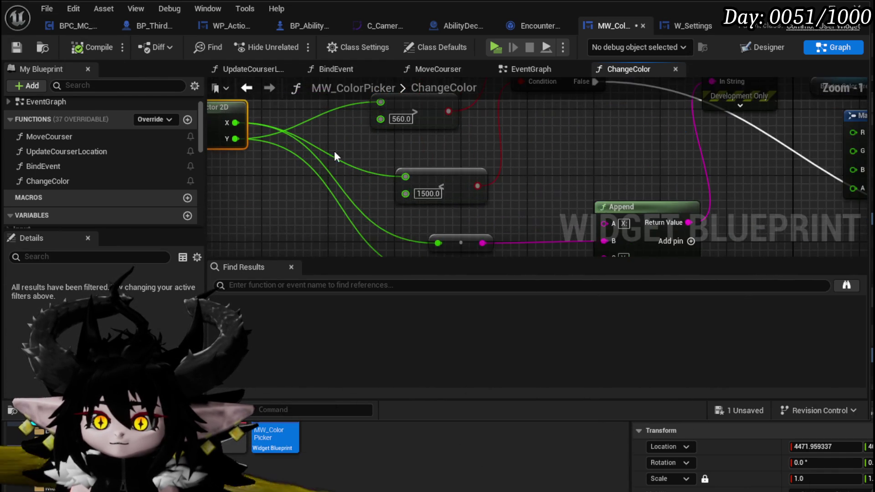
pyautogui.moveTo(459, 225)
pyautogui.mouseDown()
pyautogui.moveTo(445, 242)
pyautogui.moveTo(432, 183)
pyautogui.moveTo(398, 148)
pyautogui.moveTo(391, 182)
pyautogui.moveTo(343, 195)
pyautogui.mouseUp()
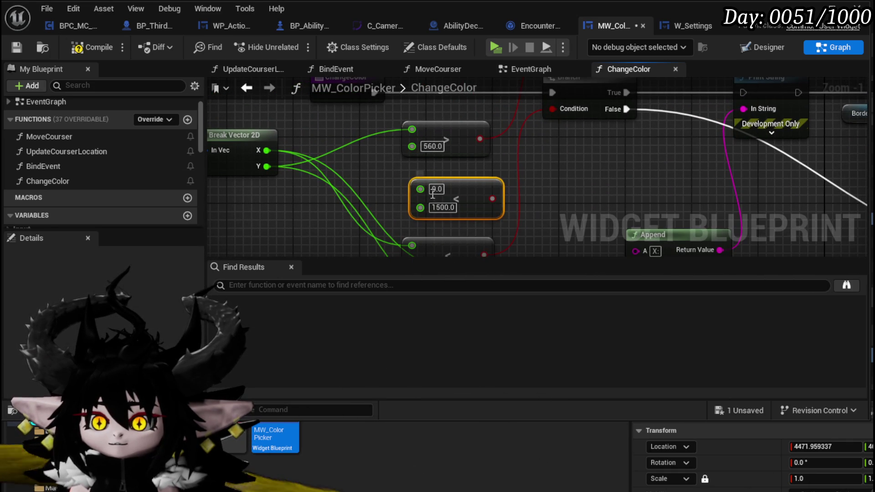
pyautogui.moveTo(393, 242)
pyautogui.mouseDown()
pyautogui.moveTo(445, 245)
pyautogui.moveTo(433, 94)
pyautogui.moveTo(458, 132)
pyautogui.moveTo(453, 180)
pyautogui.mouseUp()
pyautogui.press('Delete')
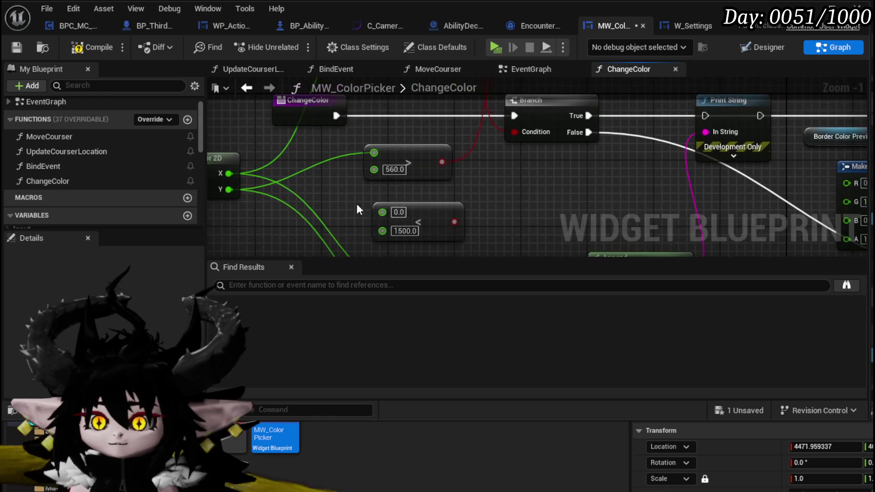
pyautogui.moveTo(356, 209); pyautogui.dragTo(352, 88)
pyautogui.scroll(-2, 419, 192)
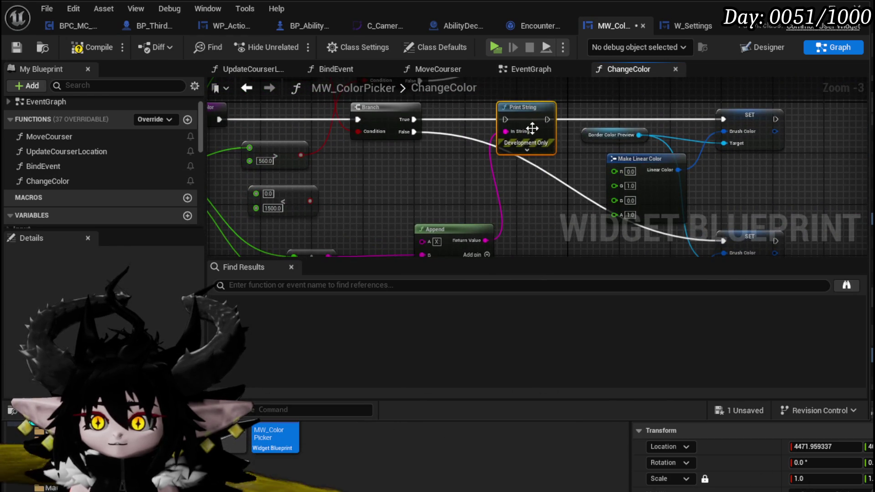
pyautogui.press('Delete')
pyautogui.moveTo(342, 185); pyautogui.dragTo(427, 222)
pyautogui.press('Delete')
# - Swap the two Branch nodes and line up the less-than and 560.0 comparisons beneath them
pyautogui.moveTo(387, 173)
pyautogui.mouseDown()
pyautogui.moveTo(409, 262)
pyautogui.moveTo(403, 219)
pyautogui.moveTo(420, 145)
pyautogui.moveTo(429, 201)
pyautogui.mouseUp()
pyautogui.moveTo(531, 113); pyautogui.dragTo(529, 222)
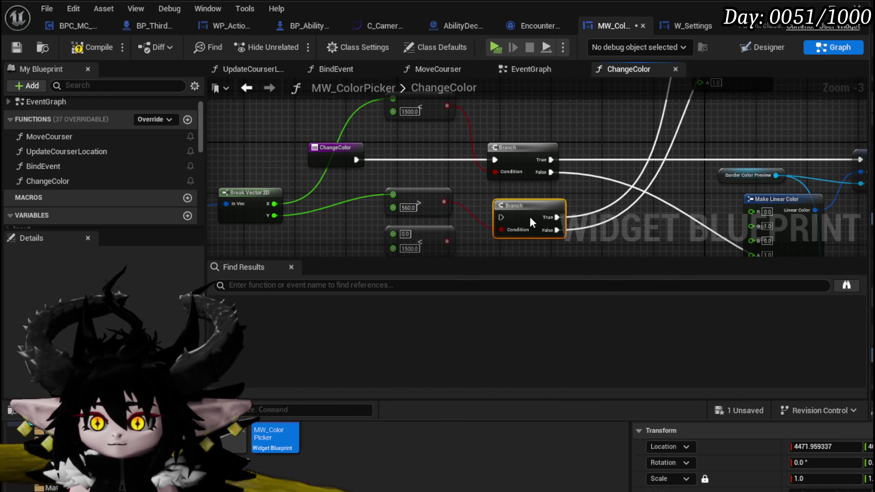
pyautogui.moveTo(518, 157); pyautogui.dragTo(517, 214)
pyautogui.moveTo(530, 207); pyautogui.dragTo(526, 116)
pyautogui.moveTo(419, 190)
pyautogui.mouseDown()
pyautogui.moveTo(420, 141)
pyautogui.moveTo(421, 156)
pyautogui.mouseUp()
pyautogui.moveTo(430, 186); pyautogui.dragTo(430, 217)
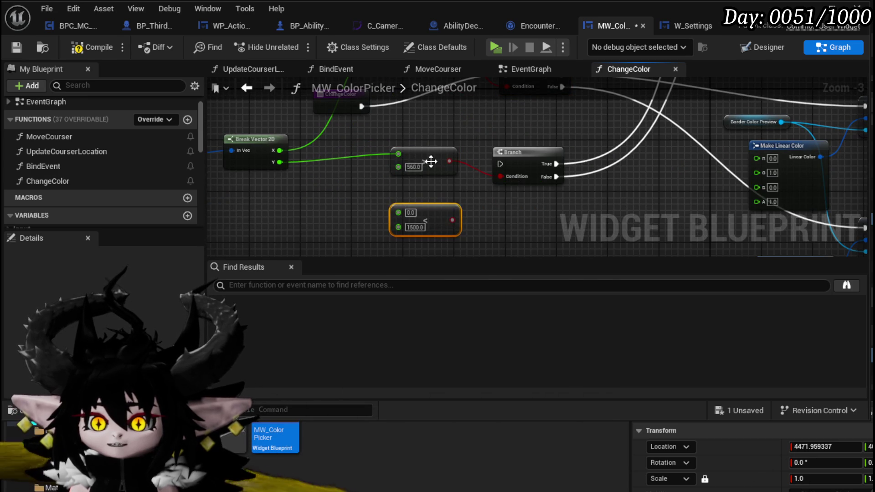
pyautogui.moveTo(431, 162); pyautogui.dragTo(433, 168)
pyautogui.moveTo(501, 176); pyautogui.dragTo(480, 210)
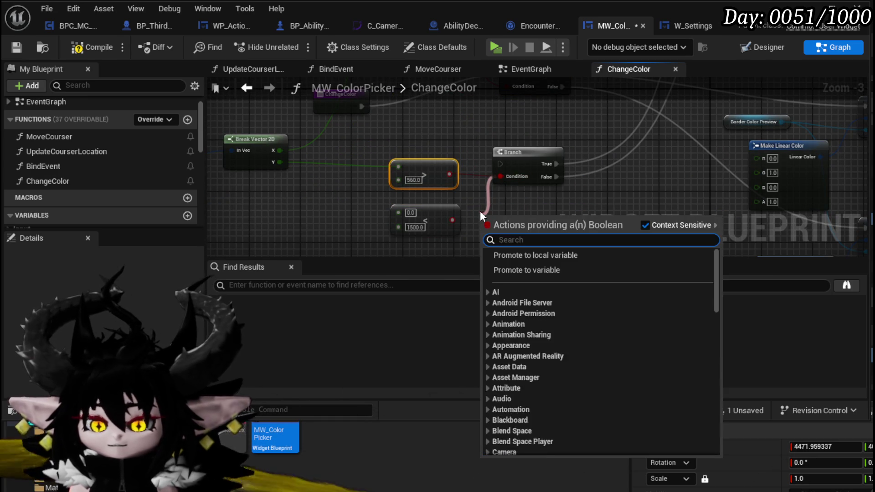
# - Add an AND Boolean node fed by the greater-than-560.0 check and tidy it into place
pyautogui.write('and')
pyautogui.press('Return')
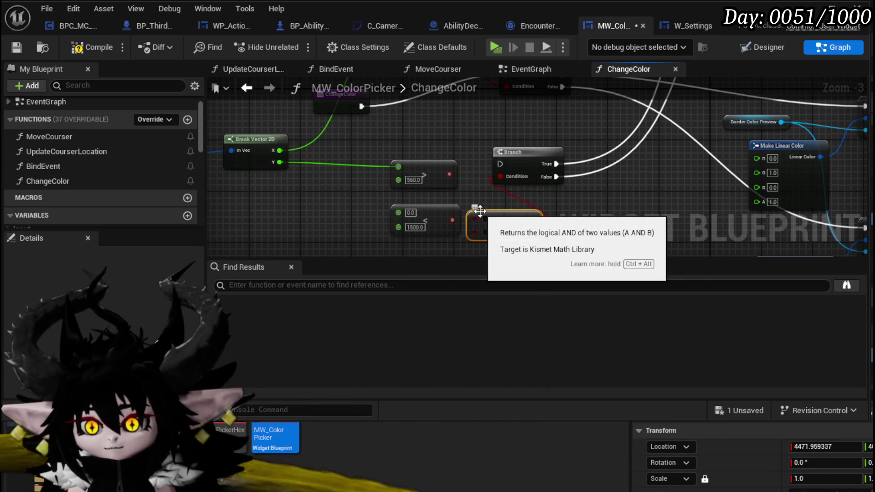
pyautogui.moveTo(450, 176)
pyautogui.mouseDown()
pyautogui.moveTo(486, 223)
pyautogui.moveTo(380, 224)
pyautogui.mouseUp()
pyautogui.moveTo(433, 172); pyautogui.dragTo(389, 172)
pyautogui.moveTo(509, 222)
pyautogui.mouseDown()
pyautogui.moveTo(444, 202)
pyautogui.moveTo(455, 247)
pyautogui.moveTo(469, 248)
pyautogui.moveTo(463, 243)
pyautogui.mouseUp()
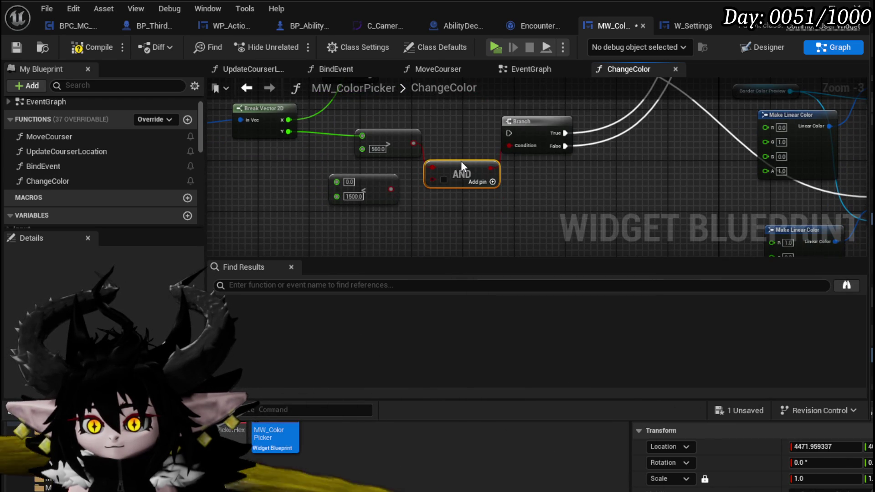
pyautogui.moveTo(461, 161); pyautogui.dragTo(439, 248)
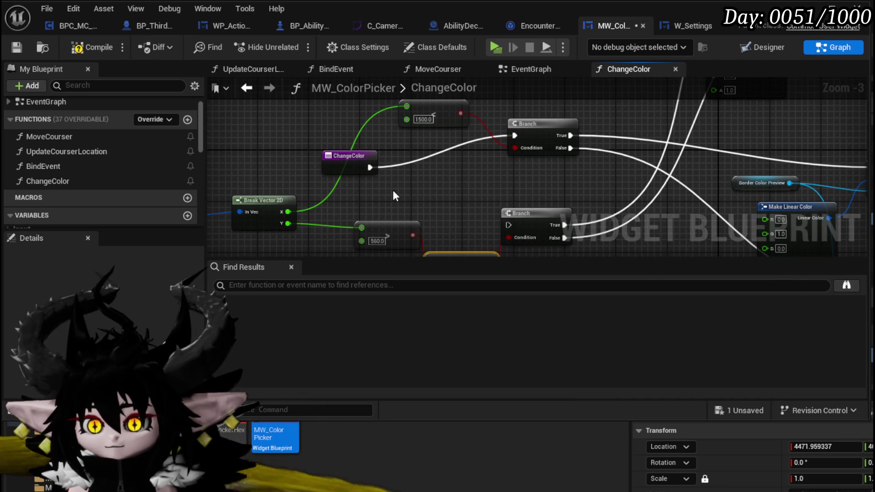
# - Add a second AND Boolean from the 1500.0 check and wire its result into the Branch condition
pyautogui.moveTo(460, 113); pyautogui.dragTo(471, 159)
pyautogui.write('a')
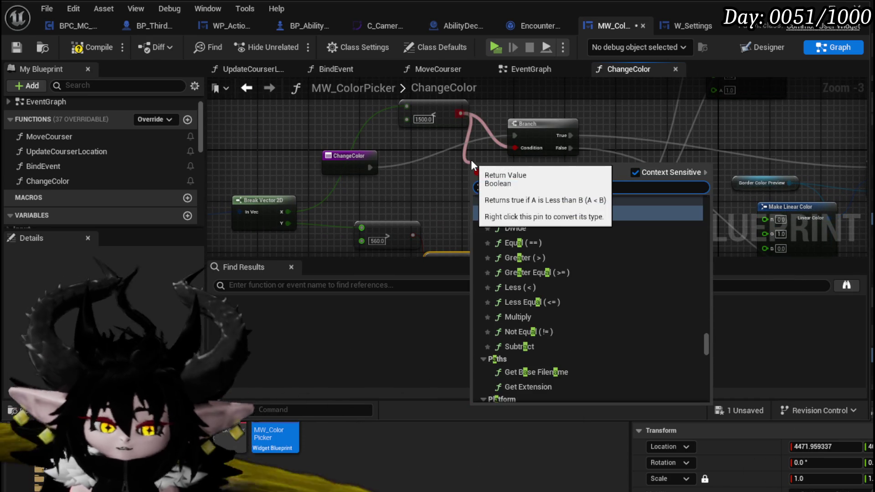
pyautogui.write('nd boo')
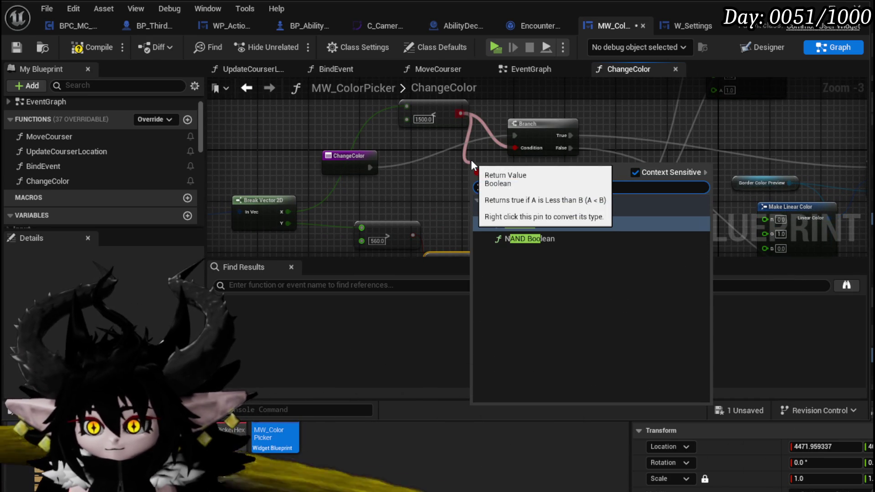
pyautogui.click(531, 225)
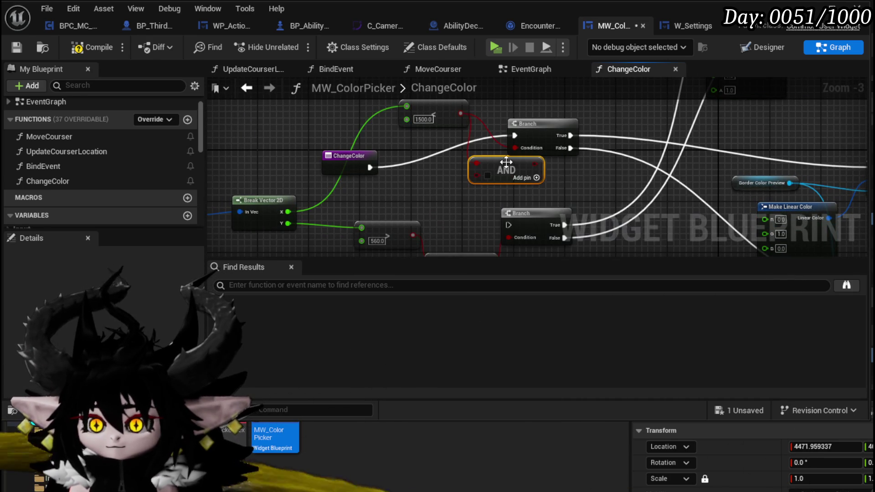
pyautogui.moveTo(535, 163); pyautogui.dragTo(515, 147)
# - Arrange the ChangeColor and AND nodes, connect the lower 1500.0 check to AND, and feed Y into it
pyautogui.click(378, 124)
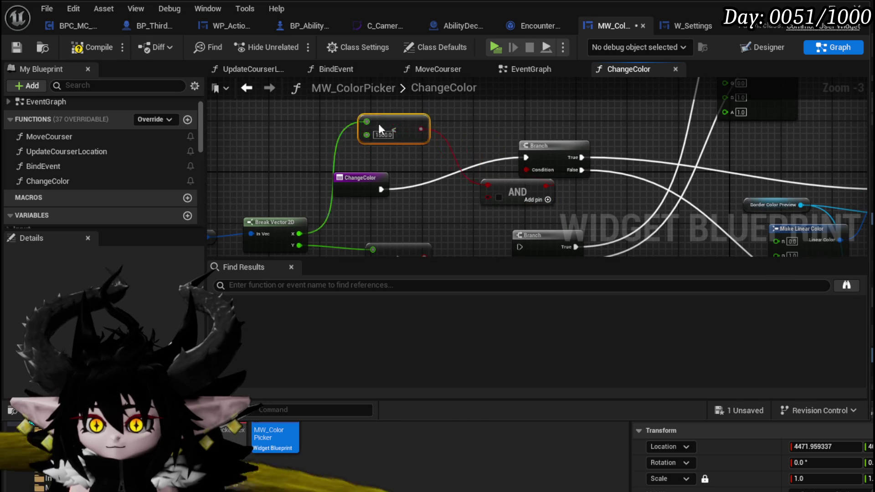
pyautogui.moveTo(518, 192); pyautogui.dragTo(453, 166)
pyautogui.moveTo(390, 173)
pyautogui.mouseDown()
pyautogui.moveTo(340, 127)
pyautogui.moveTo(307, 129)
pyautogui.mouseUp()
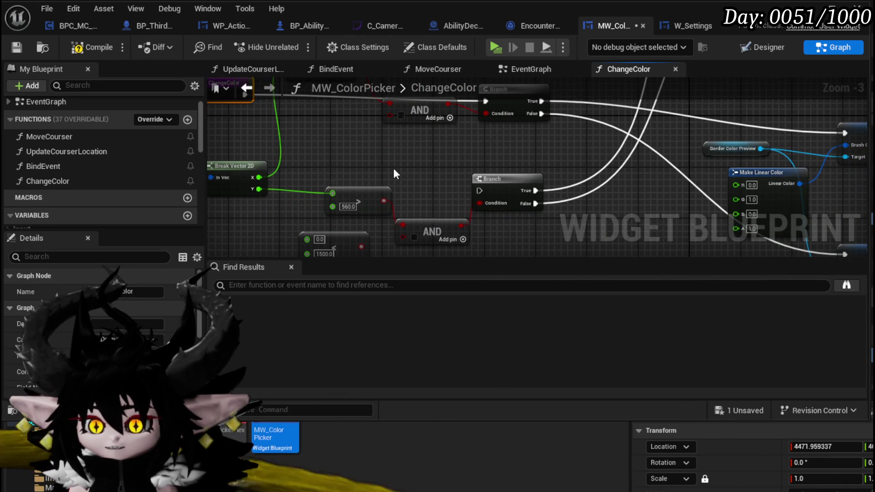
pyautogui.moveTo(395, 173); pyautogui.dragTo(423, 217)
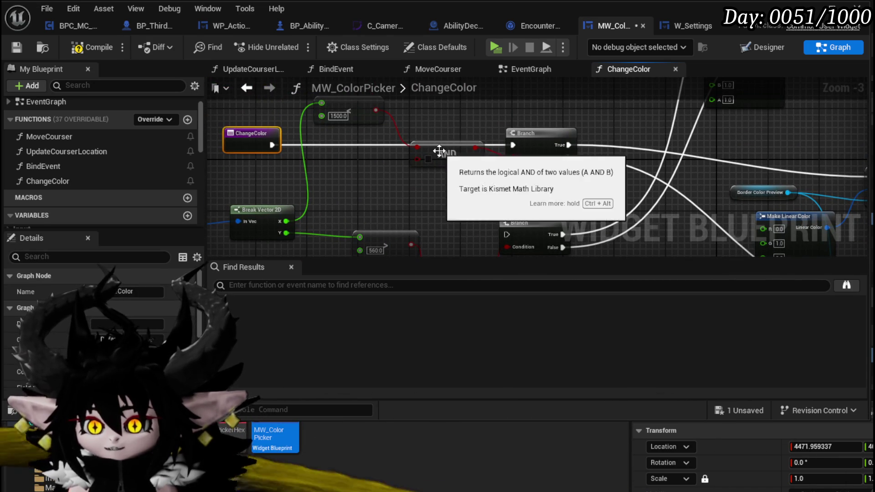
pyautogui.moveTo(444, 155); pyautogui.dragTo(444, 175)
pyautogui.moveTo(367, 236); pyautogui.dragTo(385, 165)
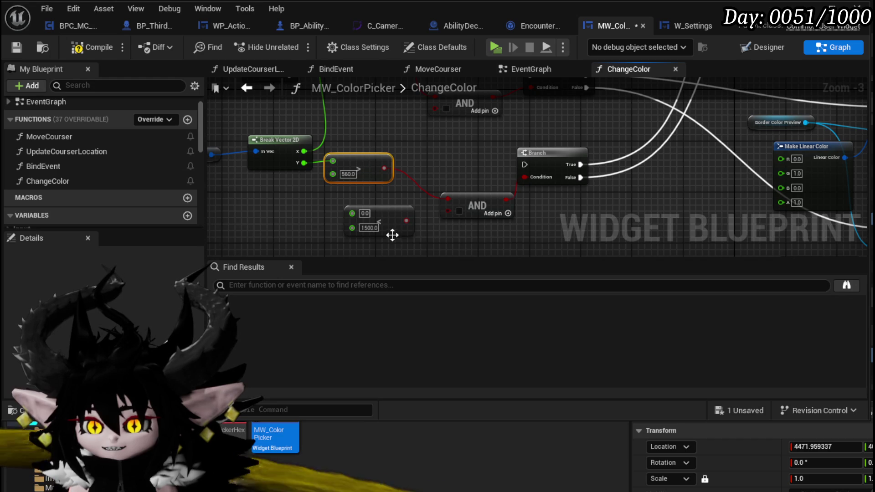
pyautogui.moveTo(406, 221)
pyautogui.mouseDown()
pyautogui.moveTo(458, 209)
pyautogui.moveTo(449, 210)
pyautogui.mouseUp()
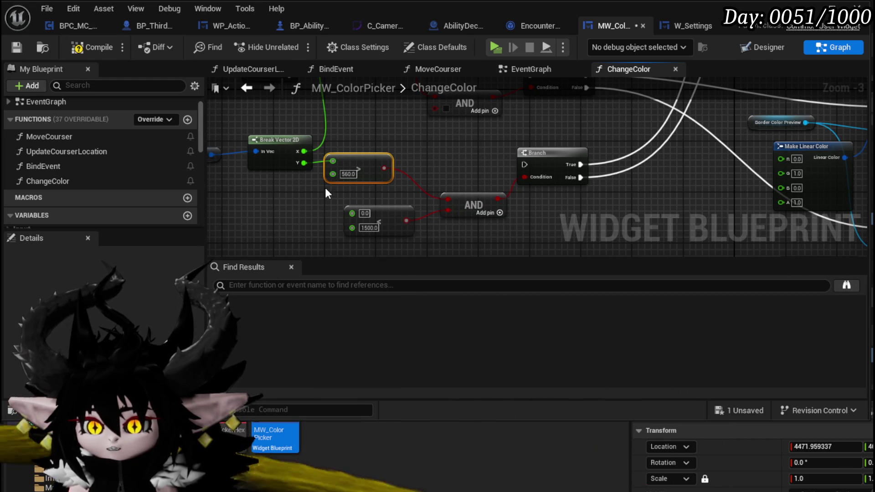
pyautogui.moveTo(304, 163)
pyautogui.mouseDown()
pyautogui.moveTo(352, 213)
pyautogui.moveTo(380, 210)
pyautogui.mouseUp()
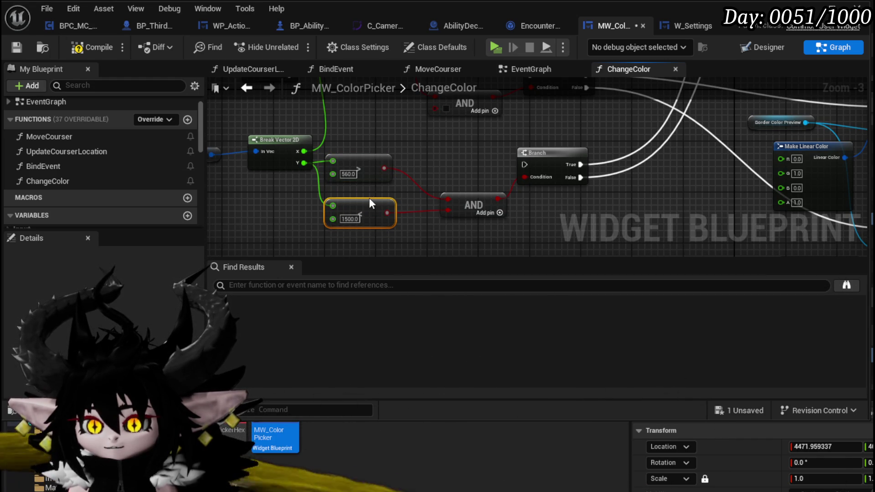
pyautogui.scroll(3, 346, 228)
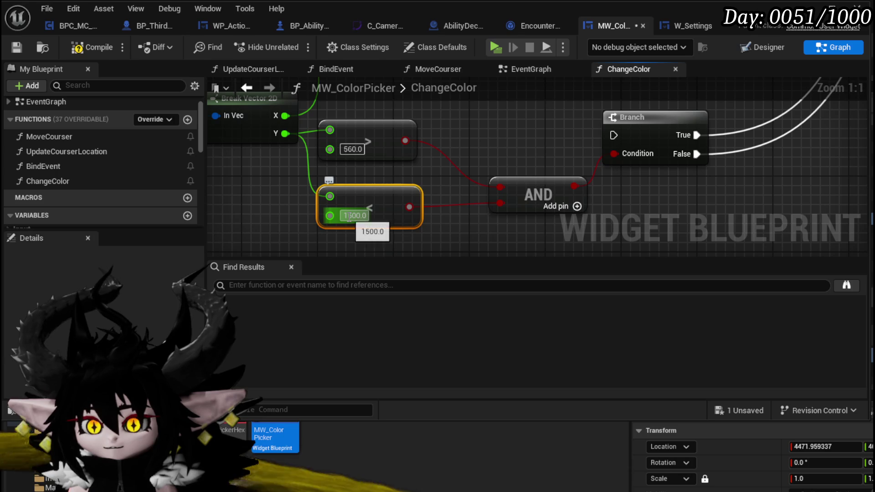
# - Check the 1500.0 comparison value, then add a Branch node (searched as 'if') for the AND result
pyautogui.click(350, 217)
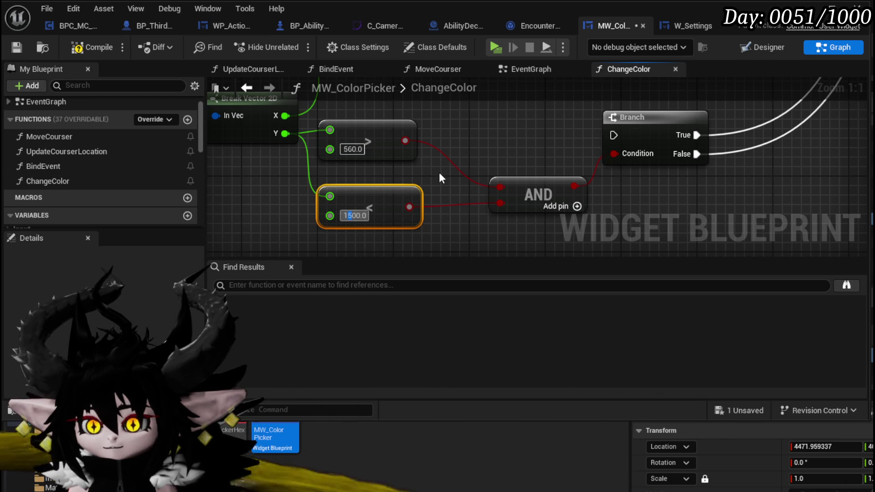
pyautogui.moveTo(438, 172); pyautogui.dragTo(408, 223)
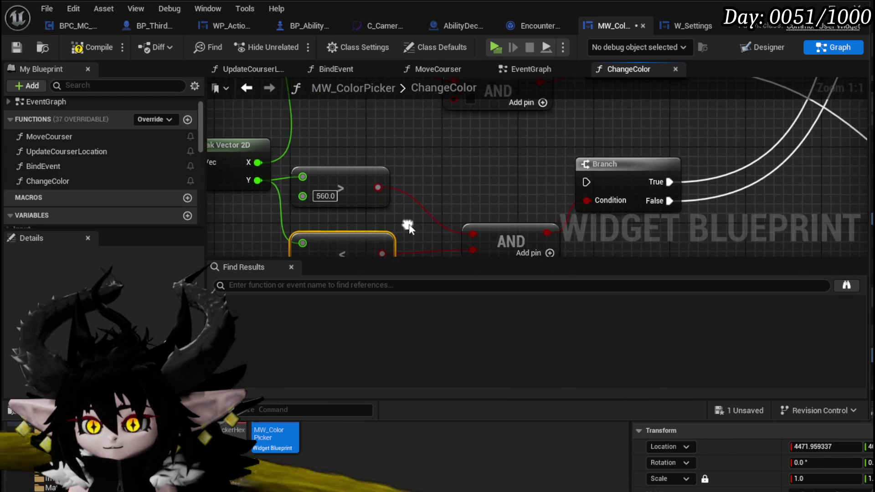
pyautogui.rightClick(479, 130)
pyautogui.write('if')
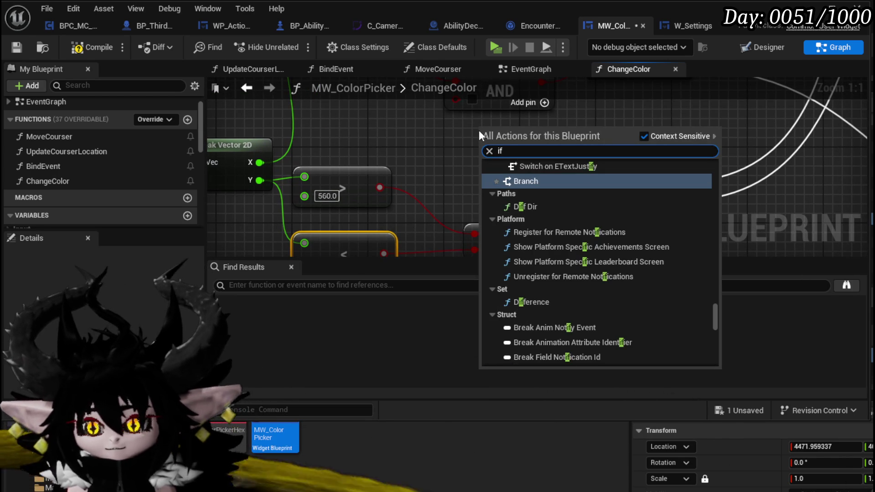
pyautogui.scroll(10, 593, 224)
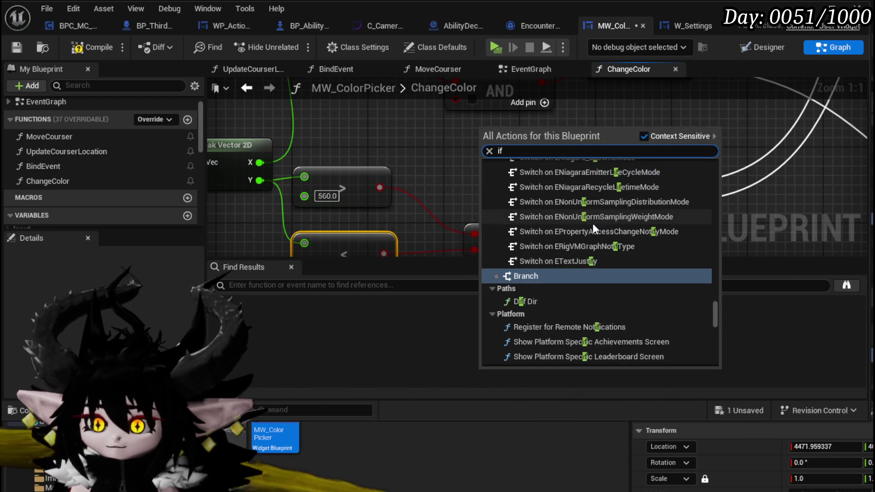
pyautogui.moveTo(718, 307)
pyautogui.mouseDown()
pyautogui.moveTo(718, 216)
pyautogui.moveTo(707, 167)
pyautogui.moveTo(724, 258)
pyautogui.moveTo(723, 395)
pyautogui.mouseUp()
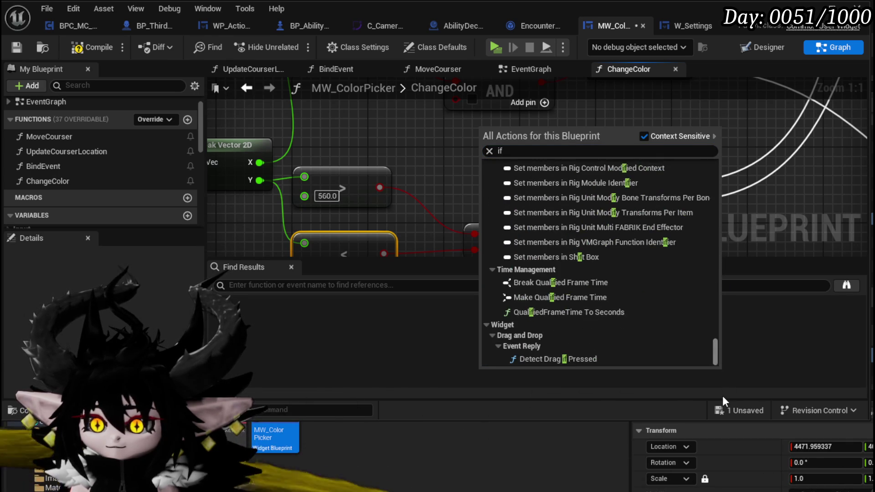
pyautogui.press('Return')
pyautogui.rightClick(418, 130)
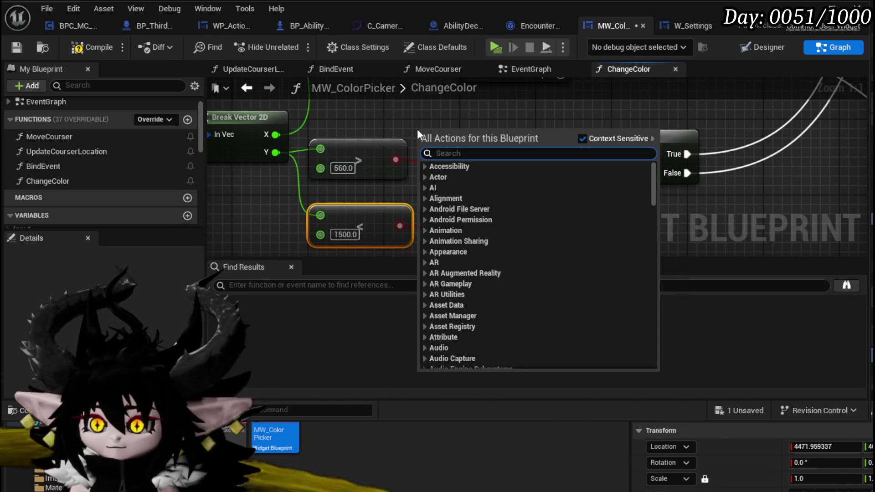
# - Search the node action list for a 'between' range node
pyautogui.write('between')
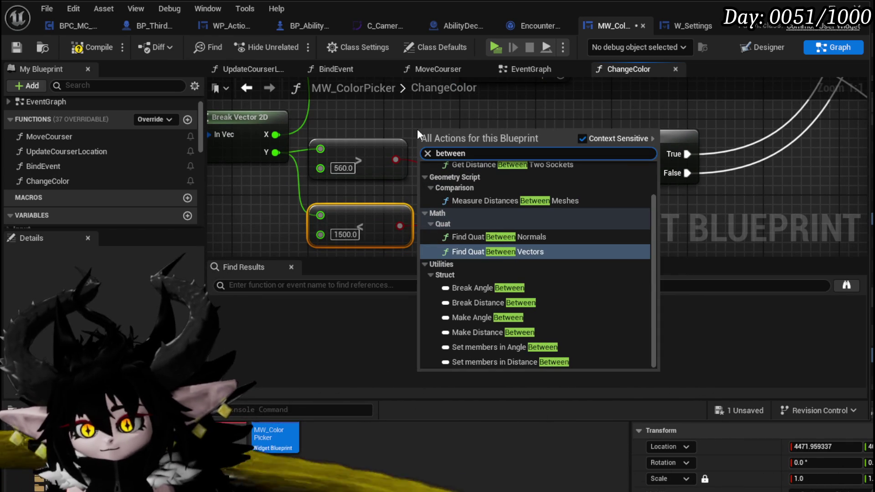
pyautogui.scroll(1, 633, 249)
pyautogui.scroll(1, 633, 250)
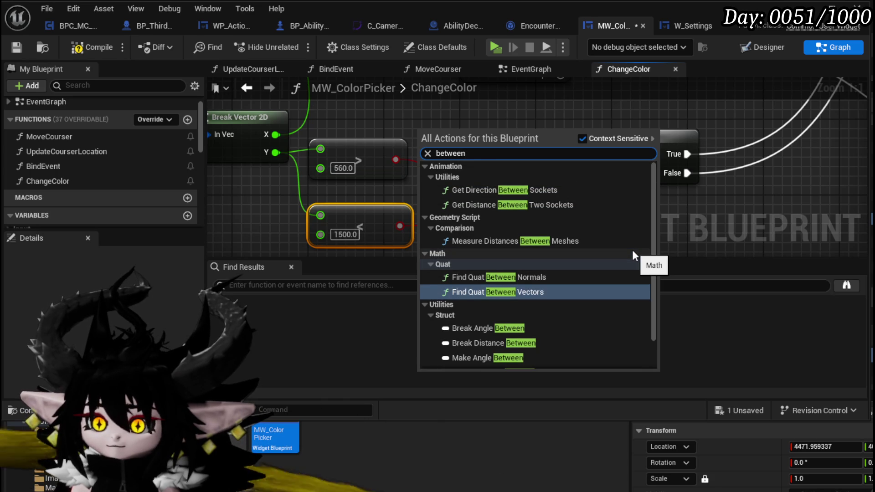
pyautogui.scroll(-2, 633, 250)
pyautogui.scroll(3, 633, 248)
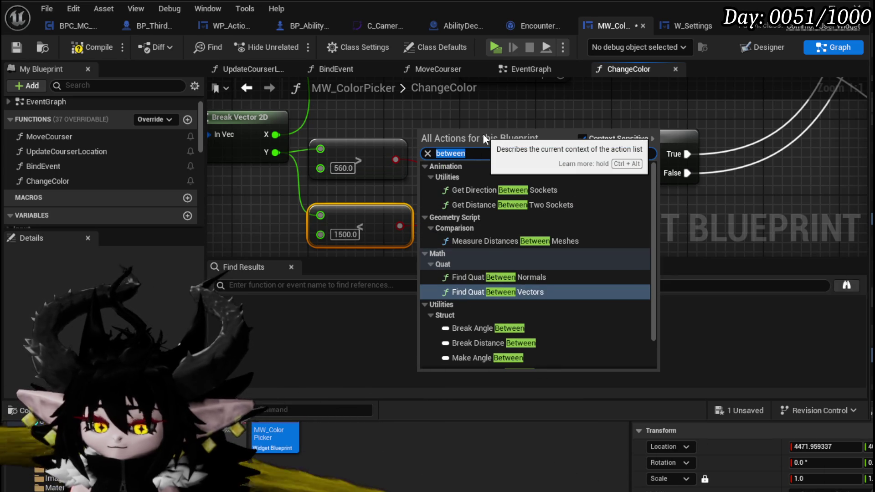
# - Filter the action list by 'float', browse the float operators, then return to the Mouse Position node
pyautogui.write('float')
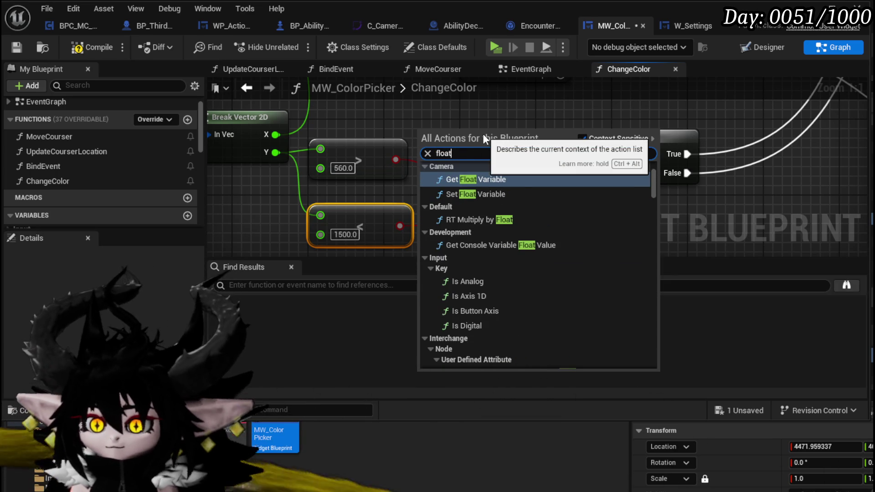
pyautogui.scroll(4, 541, 214)
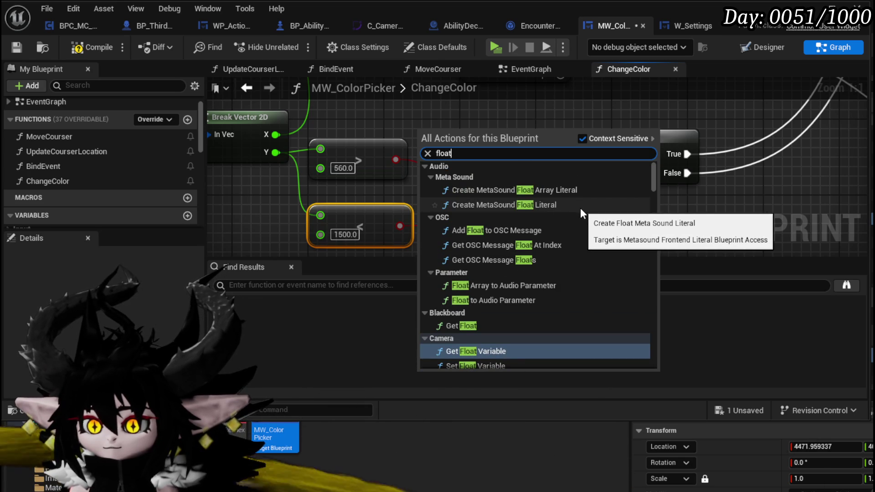
pyautogui.scroll(-2, 581, 207)
pyautogui.scroll(-3, 581, 208)
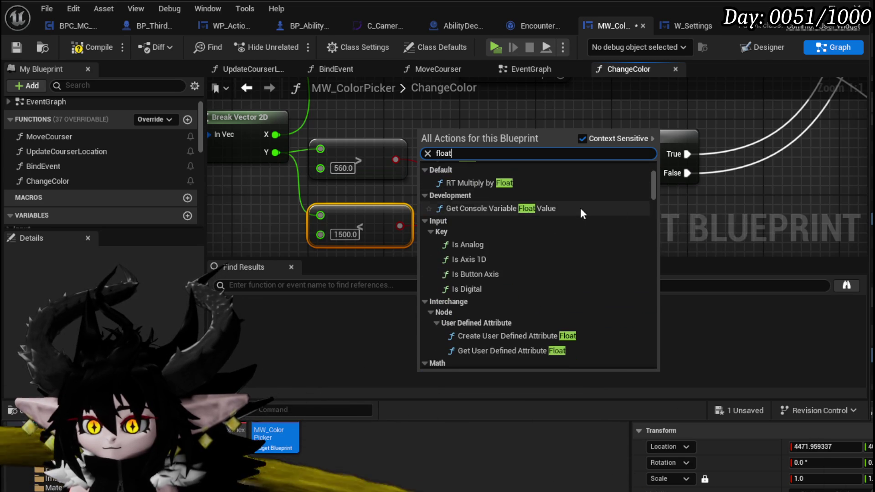
pyautogui.scroll(-3, 581, 207)
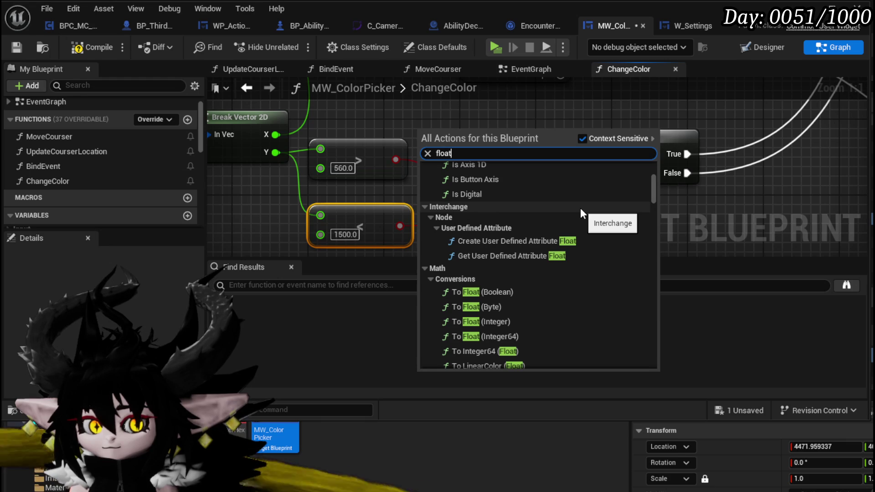
pyautogui.scroll(-2, 581, 210)
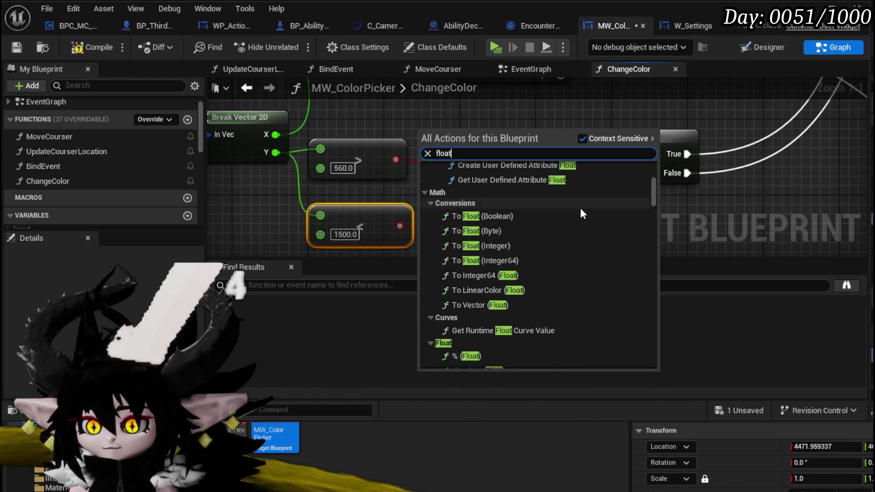
pyautogui.scroll(-1, 581, 209)
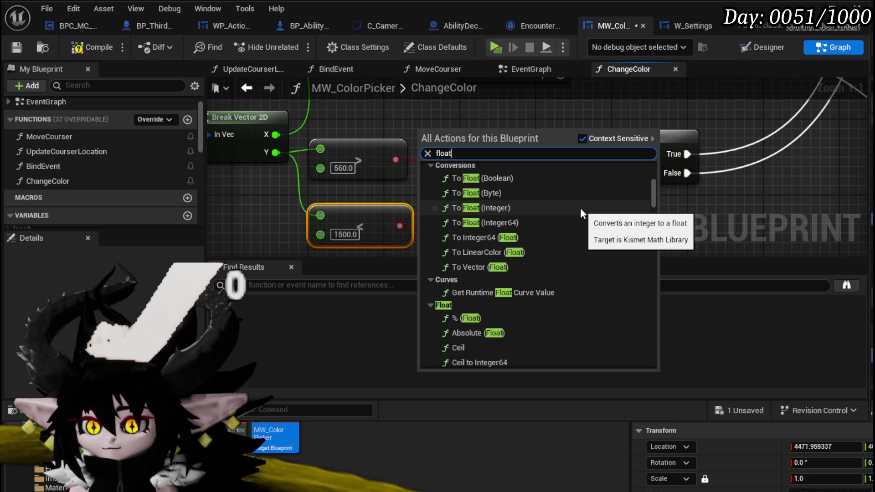
pyautogui.scroll(-1, 581, 207)
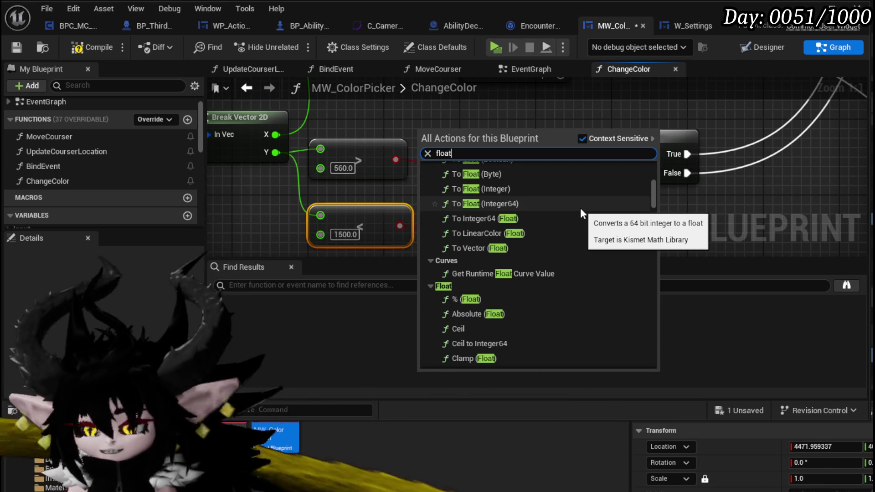
pyautogui.scroll(-1, 581, 208)
pyautogui.scroll(-1, 581, 208)
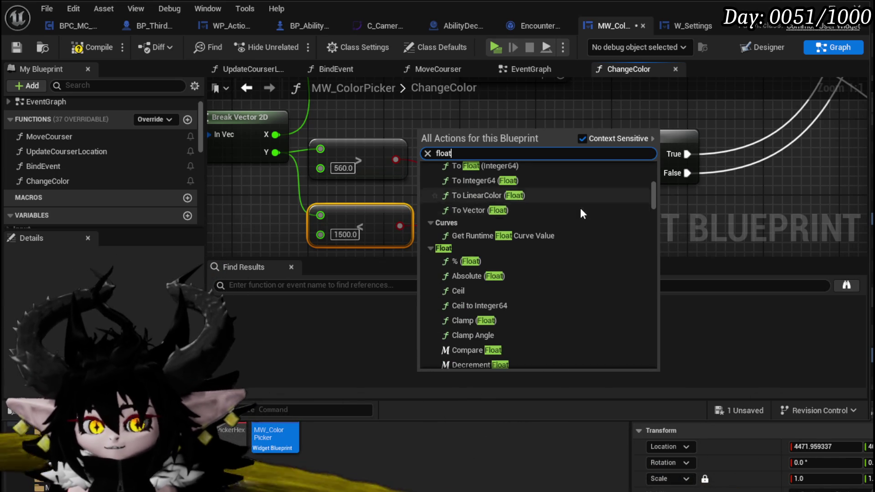
pyautogui.scroll(-1, 581, 208)
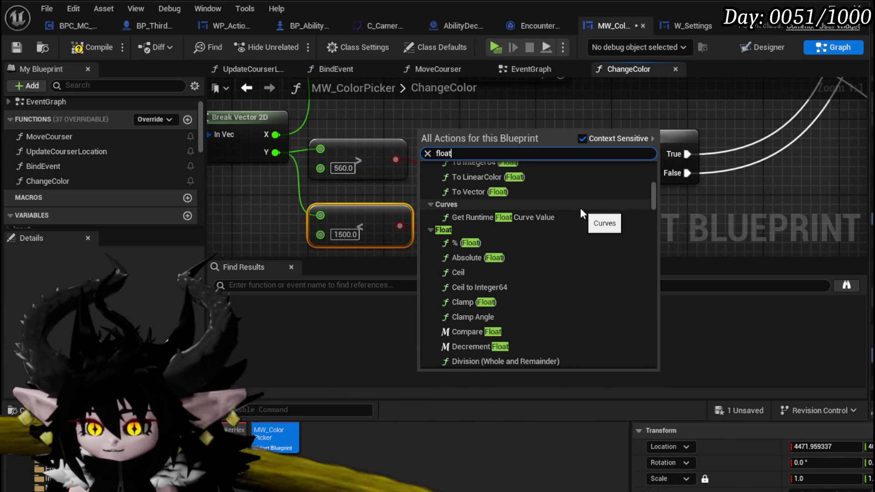
pyautogui.scroll(-7, 580, 208)
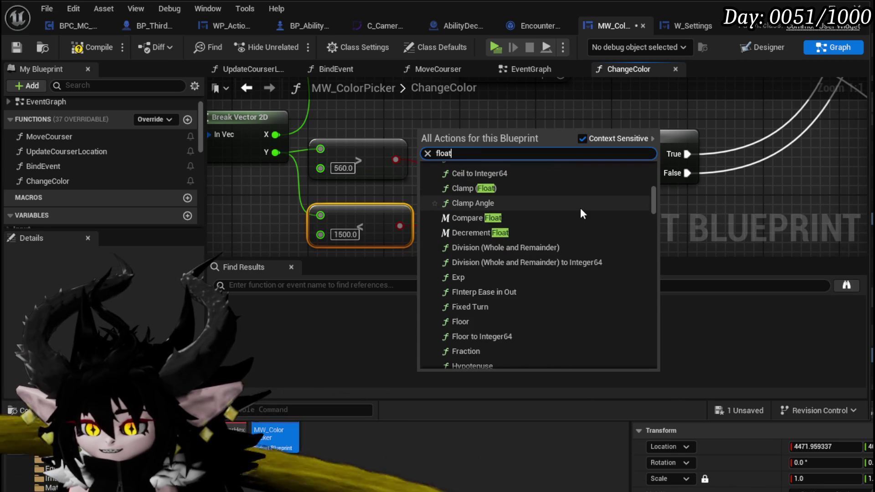
pyautogui.scroll(-1, 581, 210)
pyautogui.scroll(-12, 581, 208)
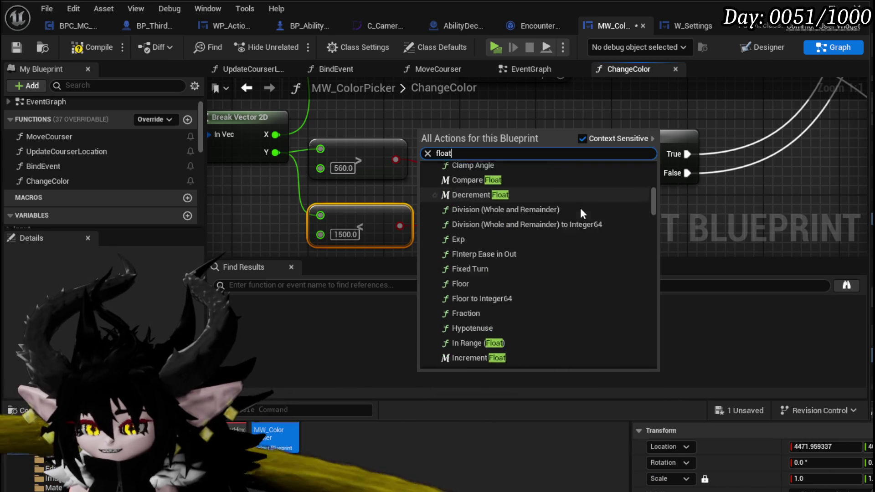
pyautogui.scroll(-4, 581, 208)
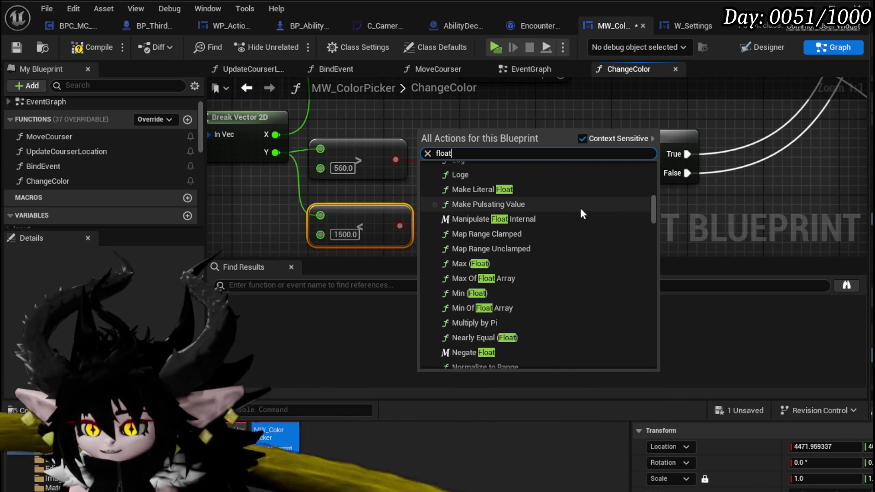
pyautogui.scroll(-8, 580, 207)
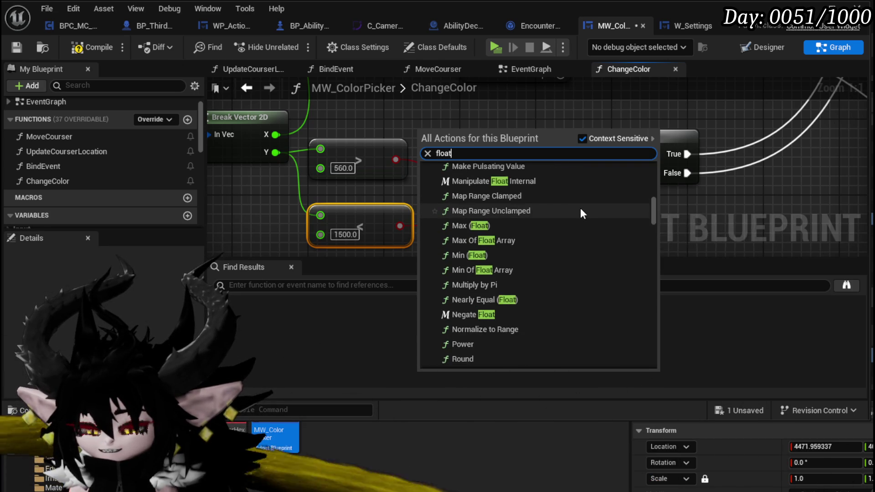
pyautogui.scroll(-3, 581, 208)
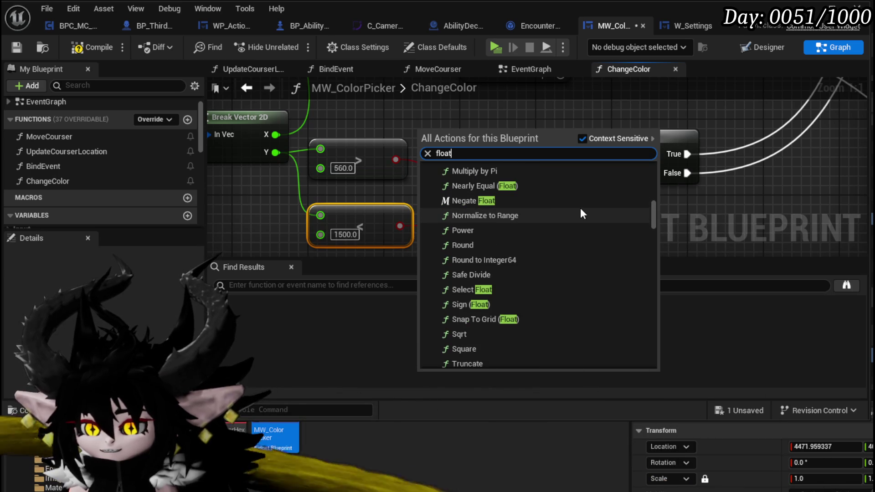
pyautogui.scroll(-1, 581, 208)
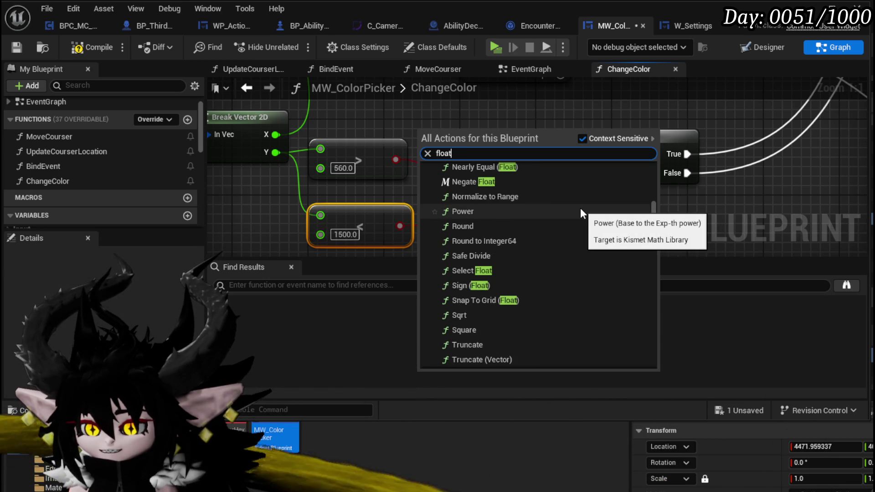
pyautogui.scroll(-3, 581, 208)
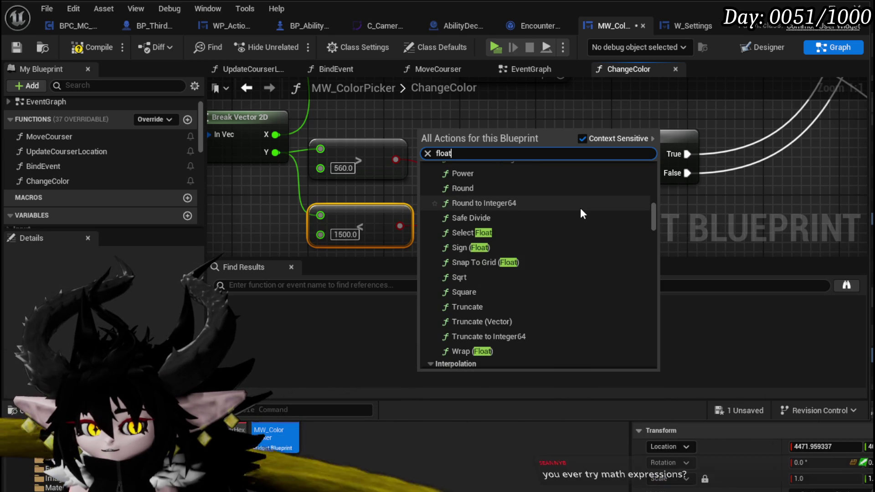
pyautogui.scroll(-5, 581, 207)
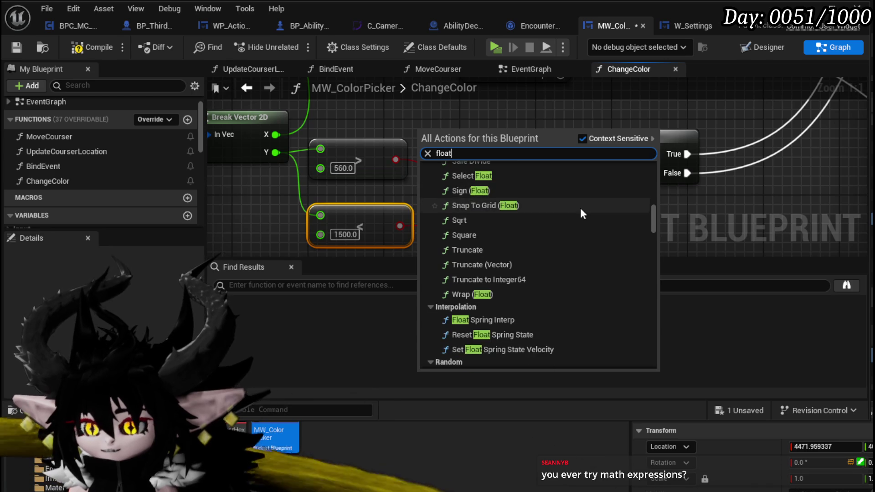
pyautogui.scroll(-5, 536, 209)
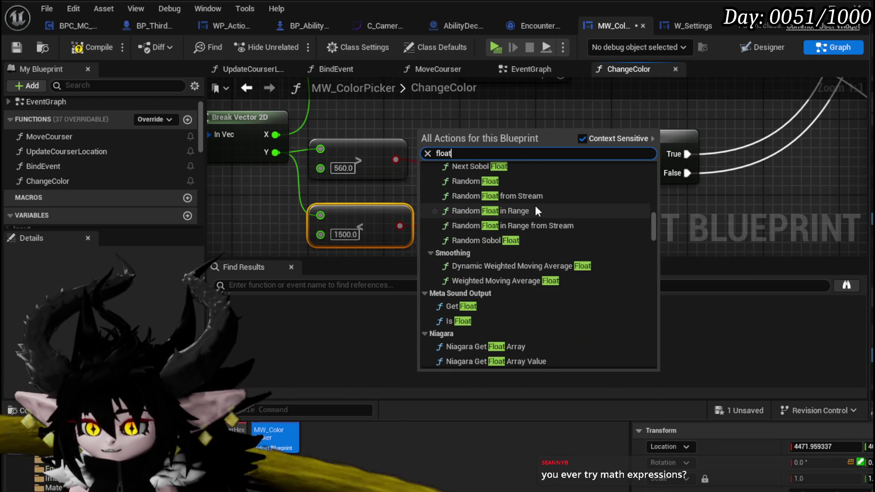
pyautogui.scroll(-2, 535, 206)
pyautogui.scroll(-5, 535, 206)
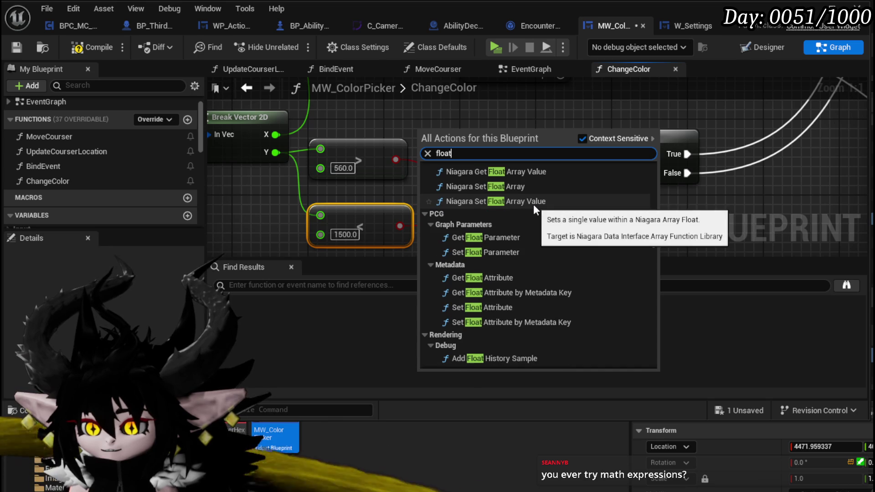
pyautogui.scroll(-5, 534, 208)
pyautogui.scroll(-10, 534, 208)
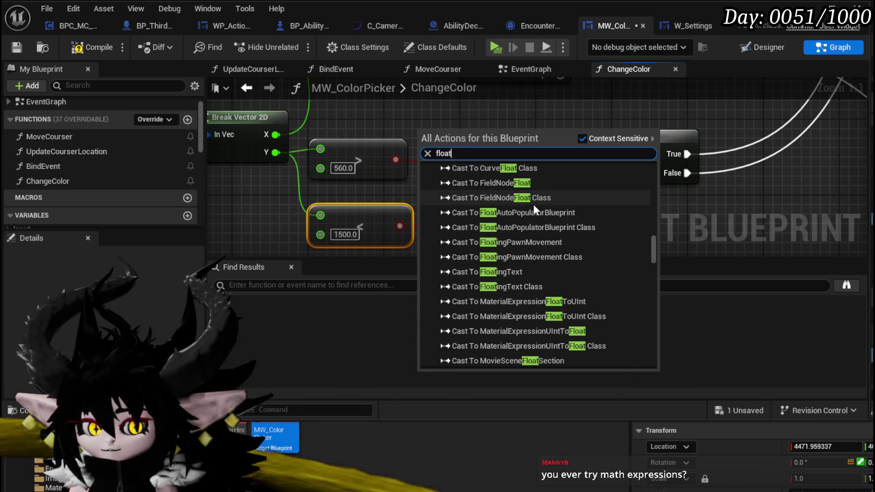
pyautogui.scroll(-1, 534, 208)
pyautogui.scroll(-10, 534, 204)
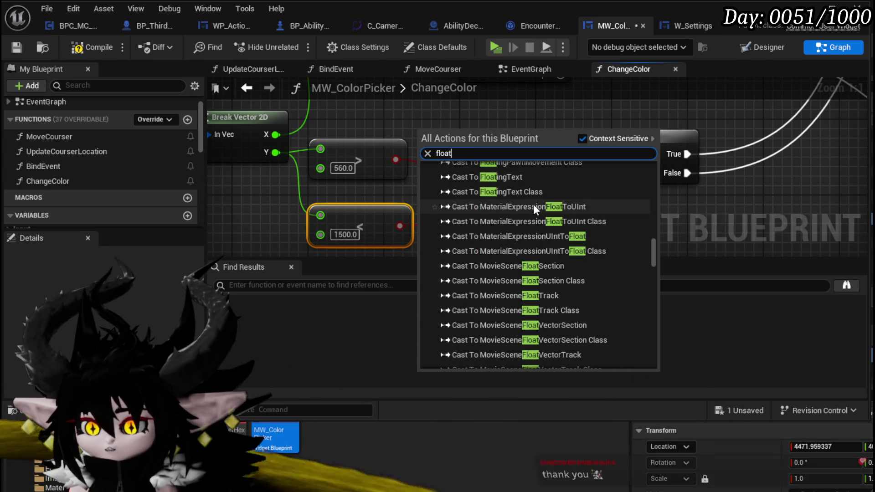
pyautogui.scroll(-5, 530, 203)
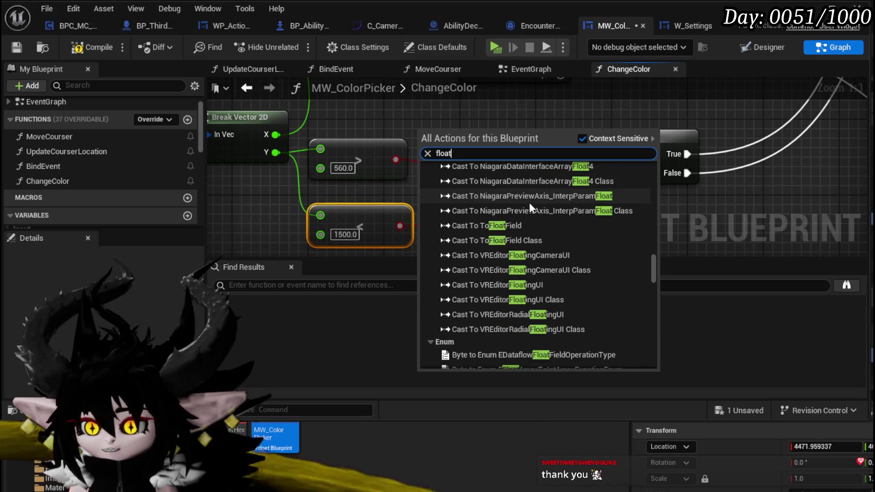
pyautogui.scroll(-6, 529, 203)
pyautogui.scroll(-6, 529, 202)
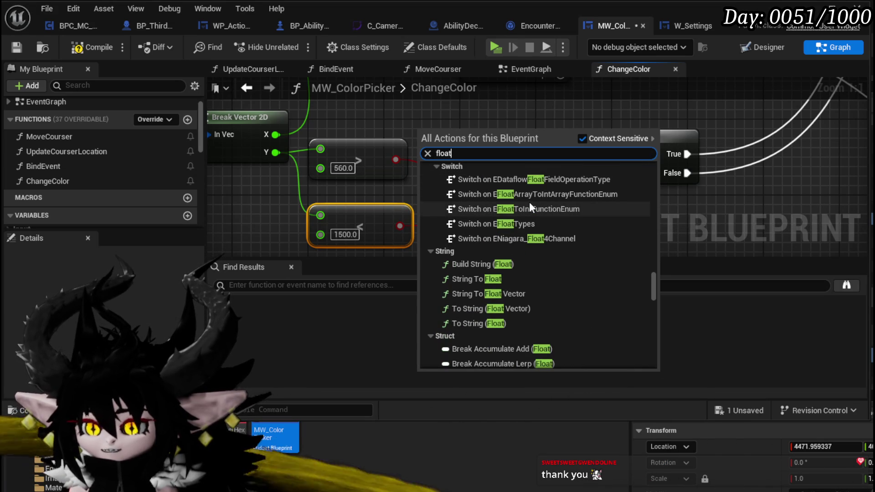
pyautogui.scroll(-2, 530, 205)
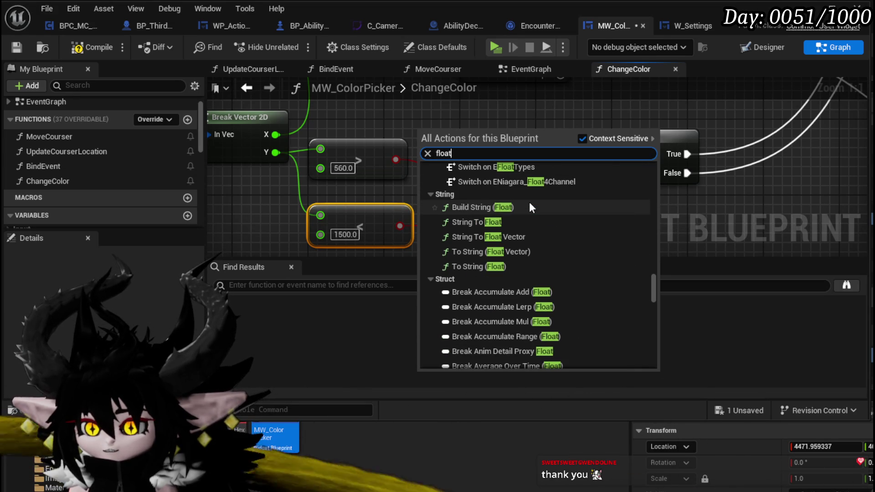
pyautogui.scroll(-3, 530, 205)
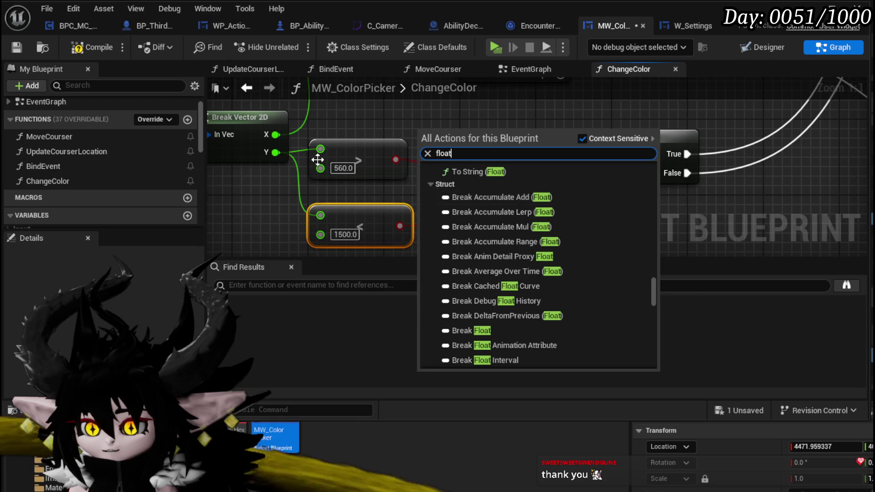
pyautogui.scroll(-2, 409, 178)
pyautogui.moveTo(413, 230)
pyautogui.mouseDown()
pyautogui.moveTo(413, 221)
pyautogui.moveTo(490, 221)
pyautogui.mouseUp()
# - Duplicate the 560.0 compare node and the AND node beside Break Vector 2D
pyautogui.moveTo(343, 182)
pyautogui.mouseDown()
pyautogui.moveTo(303, 147)
pyautogui.moveTo(384, 234)
pyautogui.moveTo(354, 150)
pyautogui.moveTo(405, 192)
pyautogui.moveTo(416, 230)
pyautogui.mouseUp()
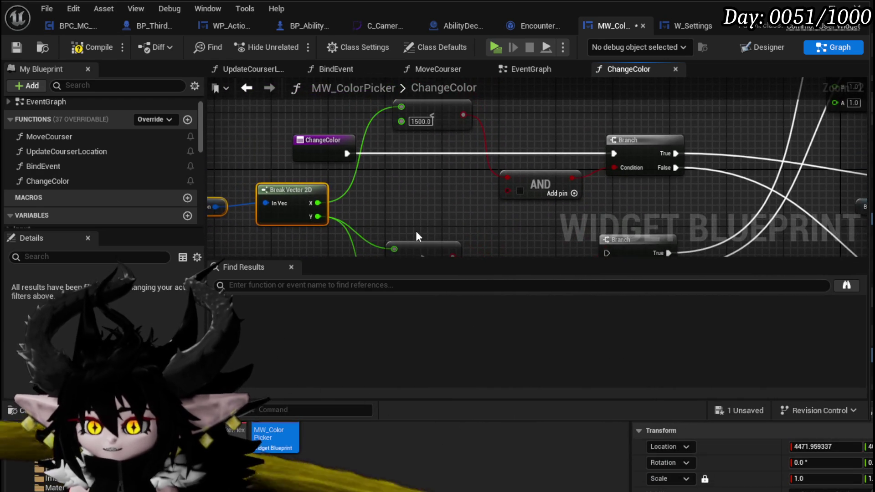
pyautogui.moveTo(318, 202); pyautogui.dragTo(393, 212)
pyautogui.moveTo(347, 190); pyautogui.dragTo(353, 160)
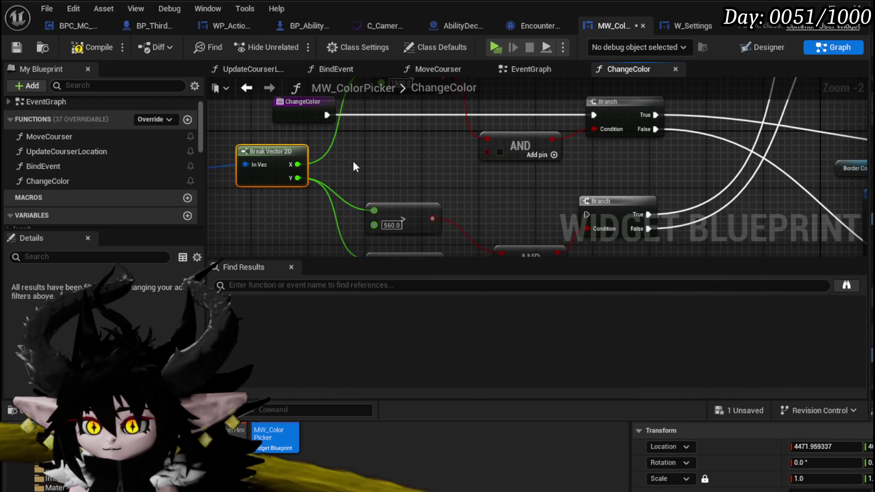
pyautogui.click(414, 220)
pyautogui.hotkey('ctrl', 'd')
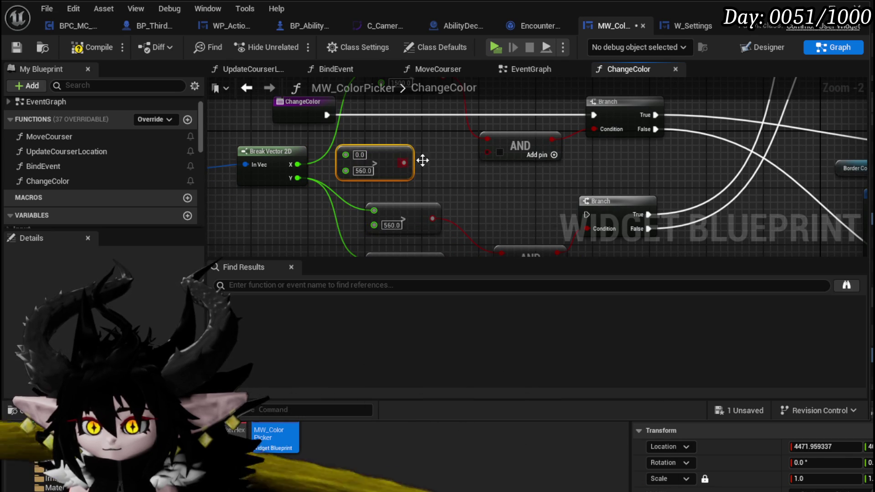
pyautogui.click(519, 147)
pyautogui.hotkey('ctrl', 'd')
# - Wire the compare result into the new AND input and delete the spare 0.0/560.0 compare copy
pyautogui.moveTo(400, 161)
pyautogui.mouseDown()
pyautogui.moveTo(434, 166)
pyautogui.moveTo(395, 136)
pyautogui.mouseUp()
pyautogui.press('Escape')
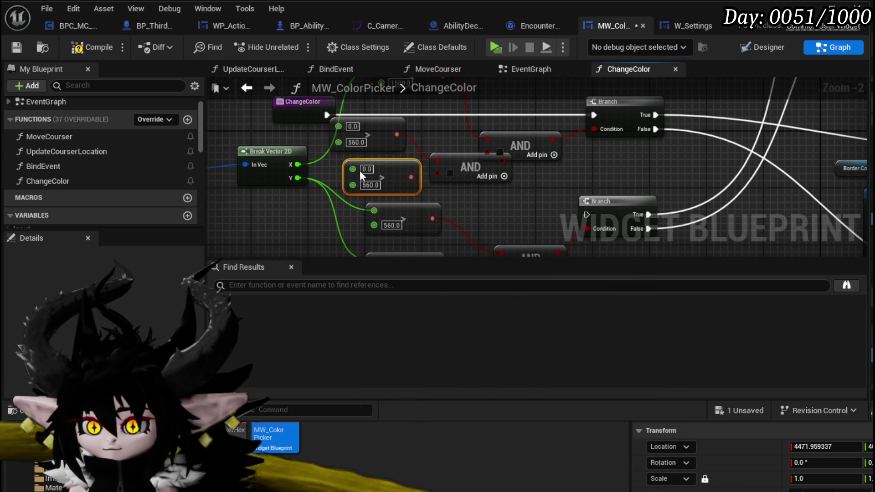
pyautogui.moveTo(411, 177)
pyautogui.mouseDown()
pyautogui.moveTo(445, 174)
pyautogui.moveTo(402, 168)
pyautogui.mouseUp()
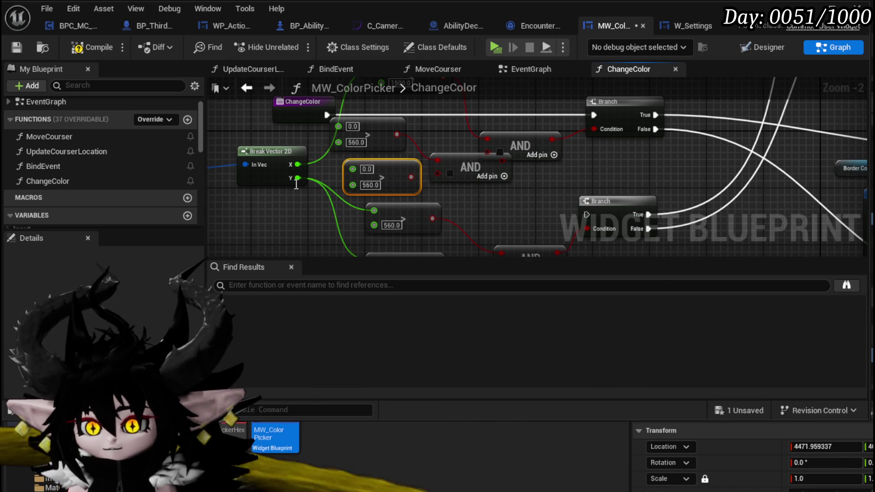
pyautogui.press('Delete')
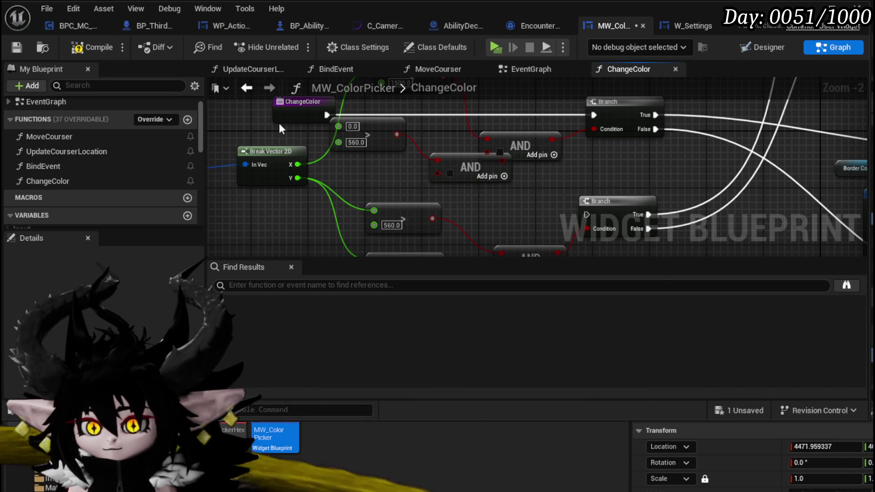
# - Place the 1500 compare node above the 560 node and move Break Vector 2D left
pyautogui.moveTo(354, 191); pyautogui.dragTo(362, 155)
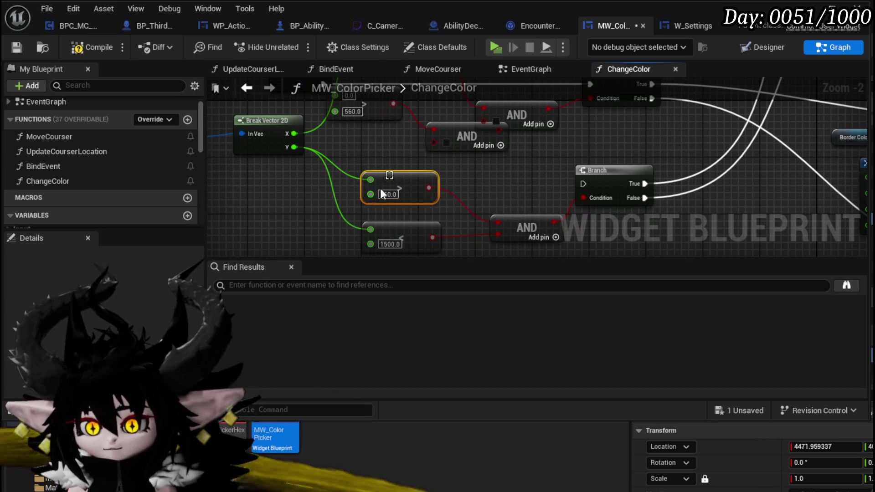
pyautogui.scroll(-2, 354, 157)
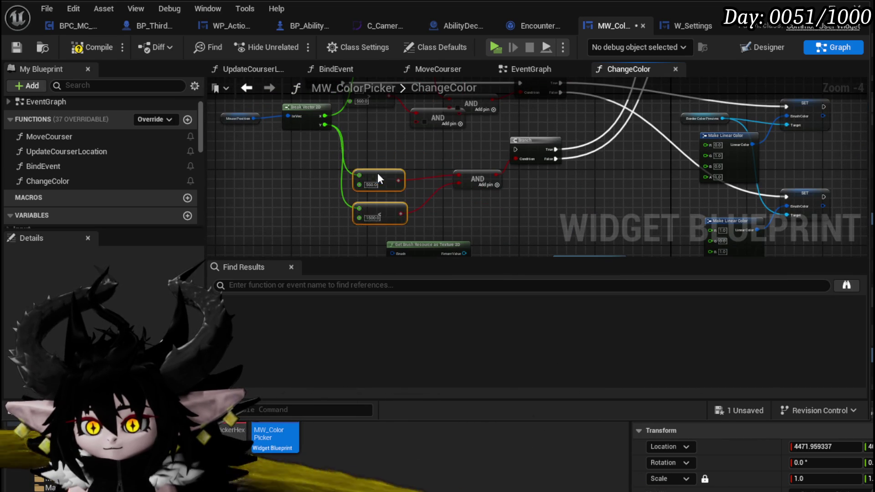
pyautogui.moveTo(378, 215); pyautogui.dragTo(365, 135)
pyautogui.scroll(3, 417, 139)
pyautogui.moveTo(465, 177); pyautogui.dragTo(619, 223)
pyautogui.click(396, 155)
pyautogui.moveTo(395, 155); pyautogui.dragTo(304, 157)
pyautogui.moveTo(440, 176)
pyautogui.mouseDown()
pyautogui.moveTo(417, 196)
pyautogui.moveTo(371, 198)
pyautogui.mouseUp()
pyautogui.moveTo(511, 117)
pyautogui.mouseDown()
pyautogui.moveTo(461, 111)
pyautogui.moveTo(263, 171)
pyautogui.moveTo(426, 129)
pyautogui.moveTo(414, 122)
pyautogui.moveTo(437, 139)
pyautogui.mouseUp()
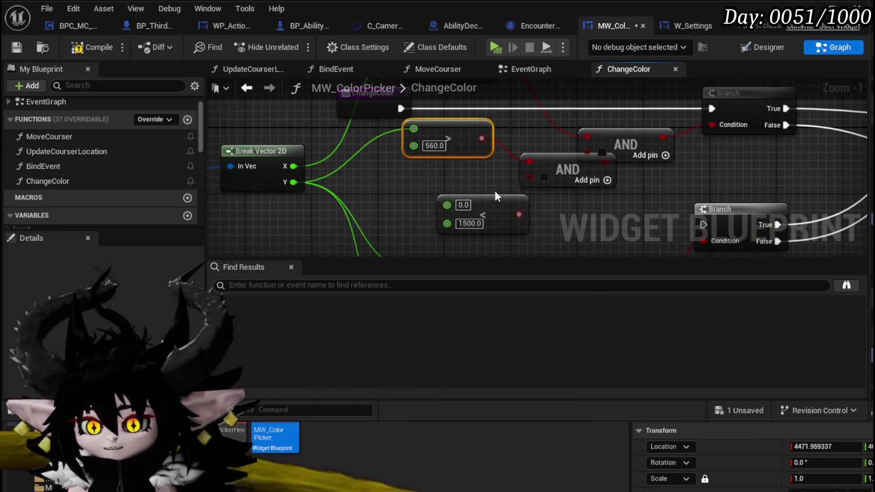
# - Change the less-than node's value from 1500.0 to 450.0 and wire Y into its first input
pyautogui.moveTo(482, 199); pyautogui.dragTo(448, 182)
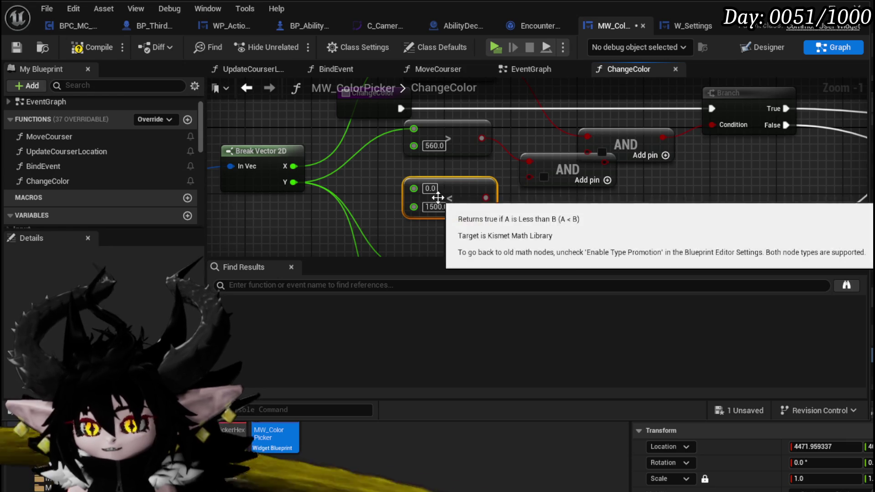
pyautogui.click(433, 207)
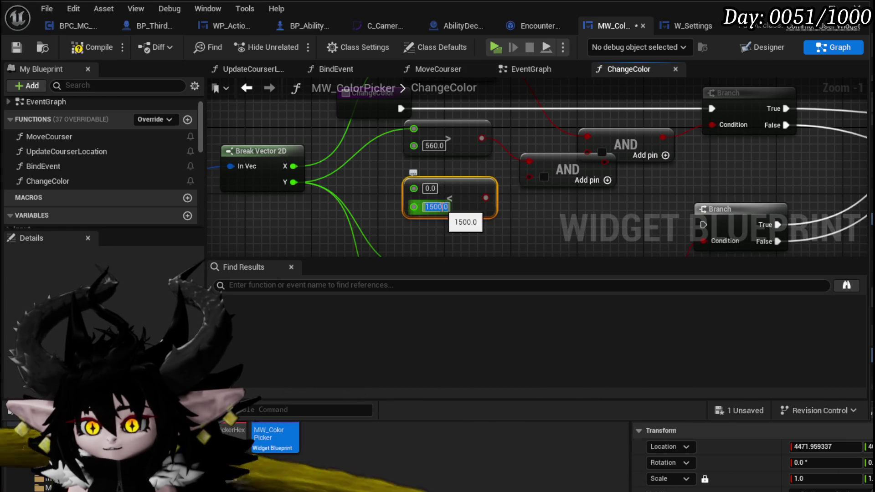
pyautogui.write('450')
pyautogui.press('Return')
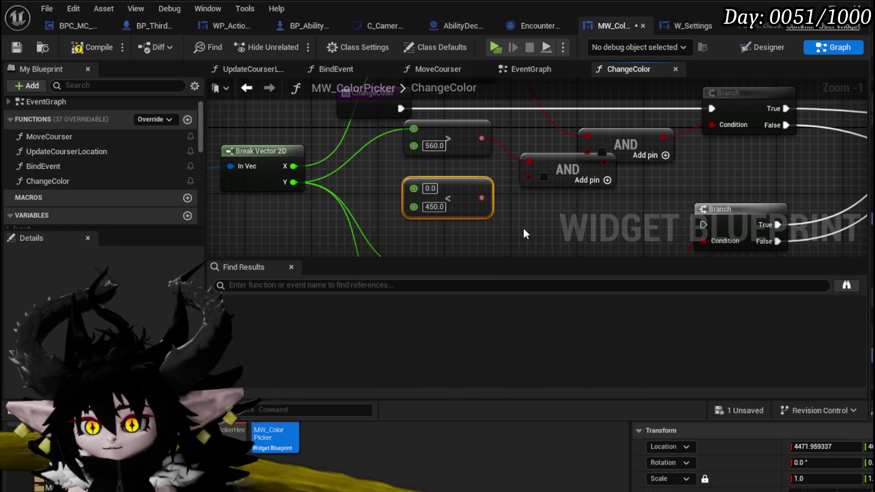
pyautogui.click(523, 228)
pyautogui.moveTo(294, 182)
pyautogui.mouseDown()
pyautogui.moveTo(361, 194)
pyautogui.moveTo(414, 188)
pyautogui.mouseUp()
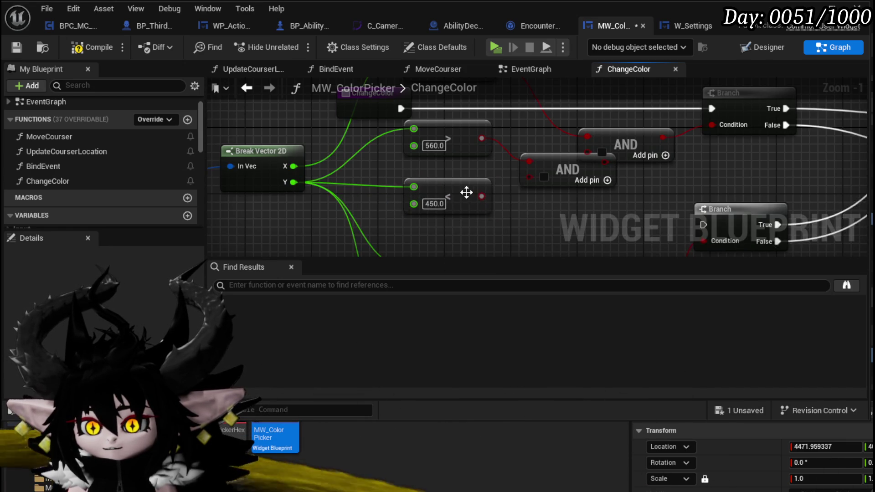
# - Move the three comparisons, two AND nodes, Mouse Position and Break Vector 2D upward together
pyautogui.moveTo(606, 164)
pyautogui.mouseDown()
pyautogui.moveTo(584, 179)
pyautogui.moveTo(592, 157)
pyautogui.mouseUp()
pyautogui.scroll(-1, 490, 188)
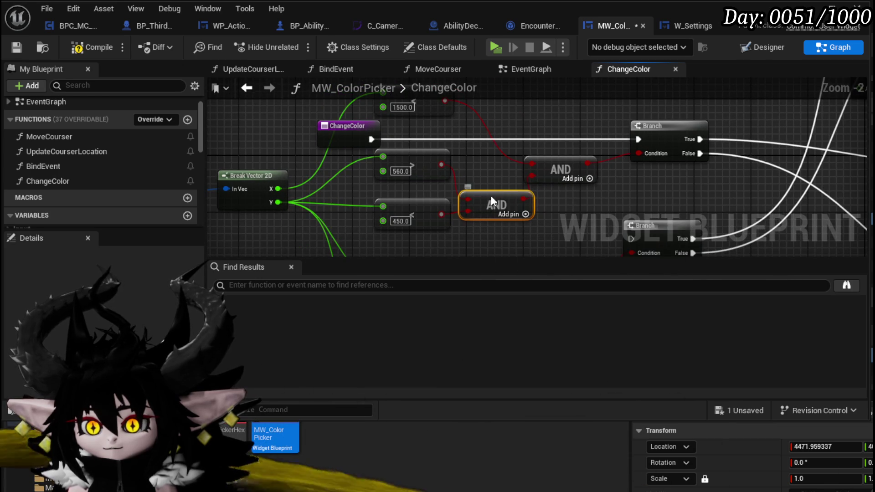
pyautogui.moveTo(491, 198); pyautogui.dragTo(490, 191)
pyautogui.moveTo(400, 140)
pyautogui.mouseDown()
pyautogui.moveTo(414, 174)
pyautogui.moveTo(404, 163)
pyautogui.mouseUp()
pyautogui.scroll(-2, 488, 155)
pyautogui.moveTo(476, 156)
pyautogui.mouseDown()
pyautogui.moveTo(417, 177)
pyautogui.moveTo(450, 164)
pyautogui.mouseUp()
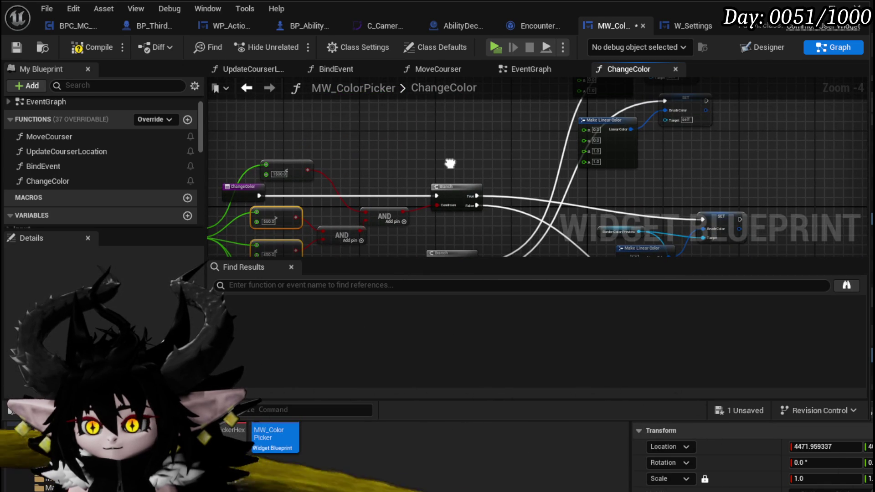
pyautogui.moveTo(335, 238)
pyautogui.mouseDown()
pyautogui.moveTo(380, 207)
pyautogui.moveTo(379, 228)
pyautogui.moveTo(366, 125)
pyautogui.moveTo(386, 128)
pyautogui.mouseUp()
pyautogui.moveTo(229, 183); pyautogui.dragTo(379, 163)
pyautogui.moveTo(248, 172)
pyautogui.mouseDown()
pyautogui.moveTo(365, 212)
pyautogui.moveTo(293, 112)
pyautogui.moveTo(294, 131)
pyautogui.mouseUp()
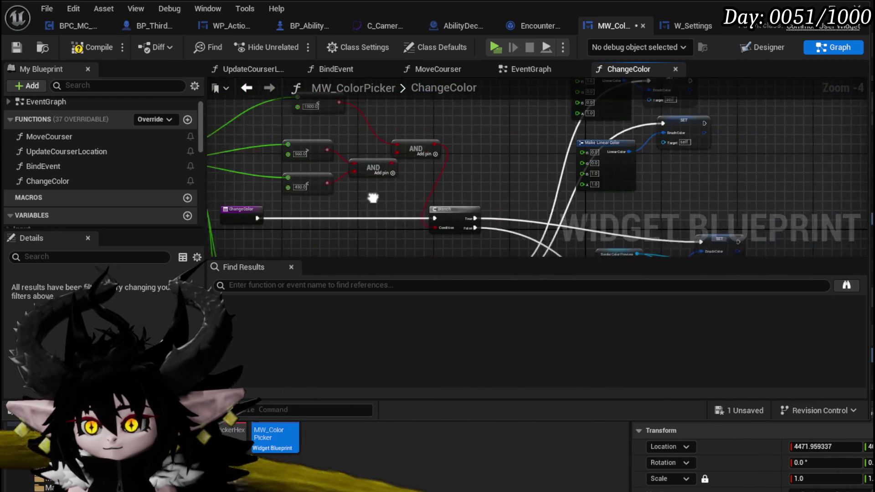
# - Group the SET and colour nodes under a comment titled 'Purple'
pyautogui.scroll(3, 434, 206)
pyautogui.scroll(-3, 404, 191)
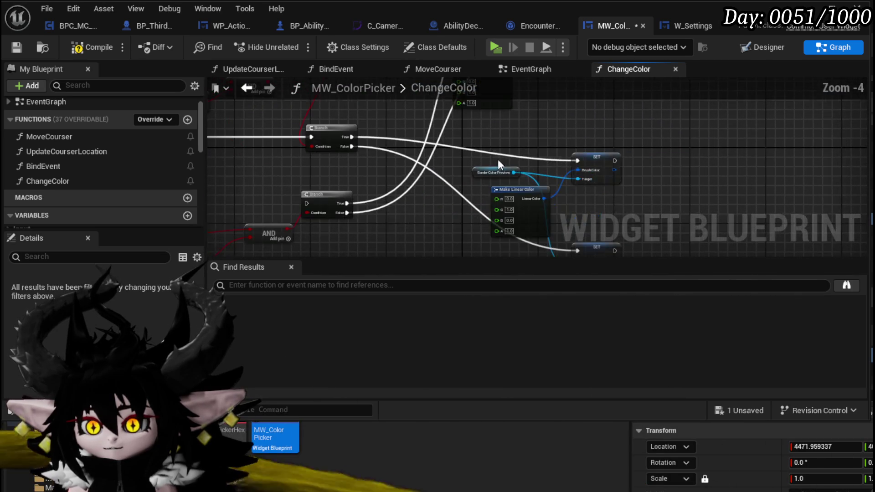
pyautogui.moveTo(498, 160); pyautogui.dragTo(607, 210)
pyautogui.moveTo(526, 201)
pyautogui.mouseDown()
pyautogui.moveTo(603, 163)
pyautogui.moveTo(348, 226)
pyautogui.mouseUp()
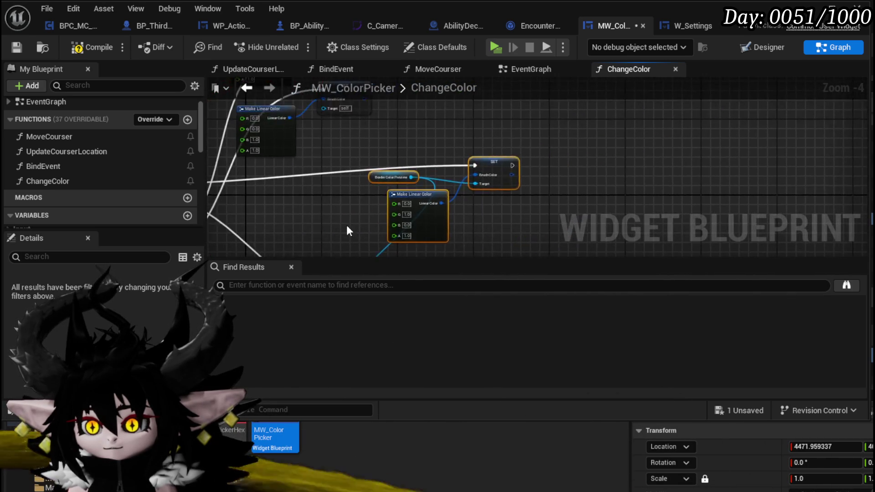
pyautogui.scroll(1, 347, 227)
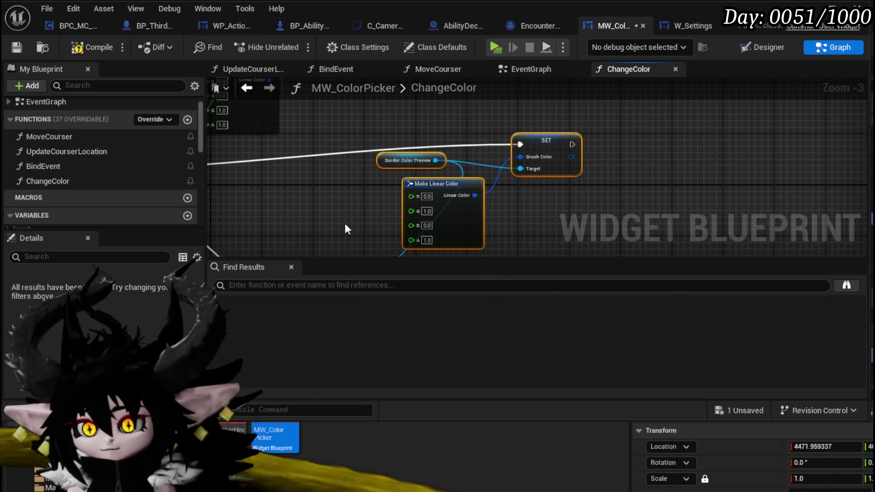
pyautogui.write('c')
pyautogui.write('P')
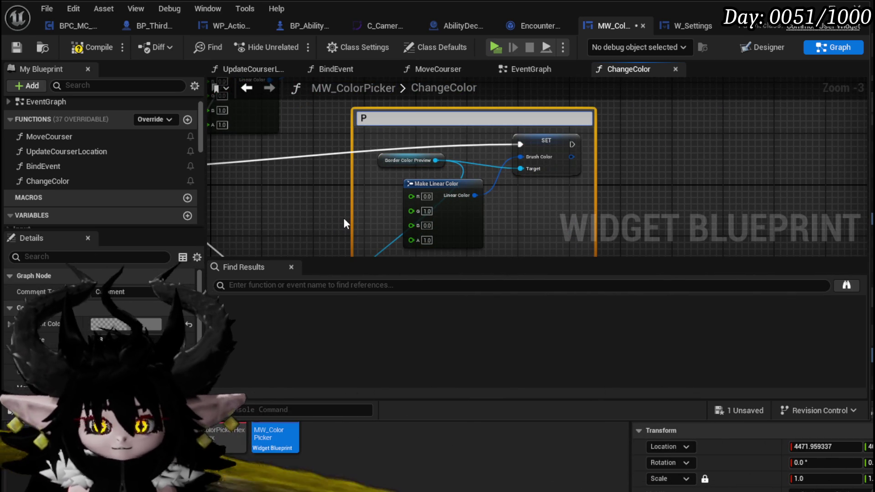
pyautogui.write('urple')
pyautogui.press('Return')
# - Move the Purple comment box up and to the right
pyautogui.scroll(-3, 338, 198)
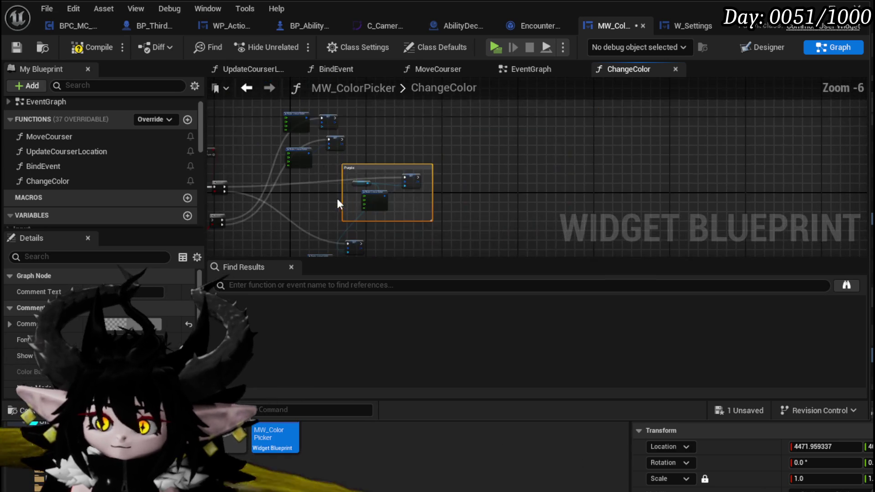
pyautogui.scroll(2, 338, 196)
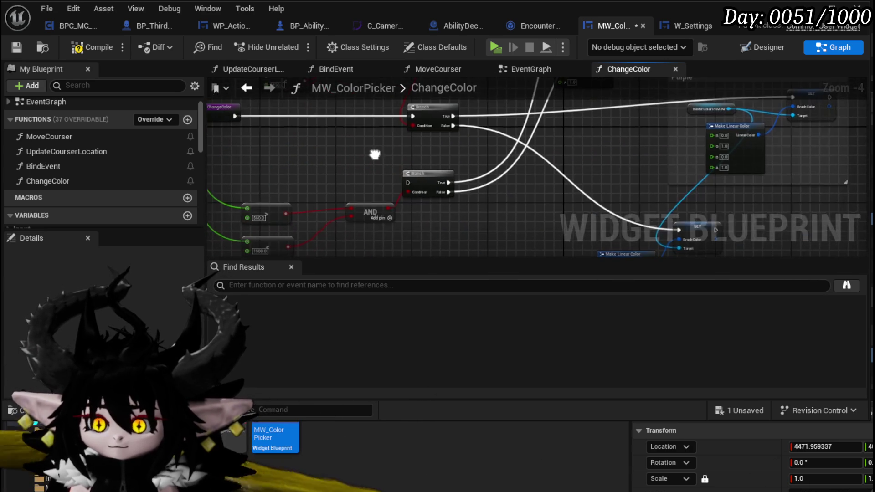
pyautogui.scroll(-2, 365, 232)
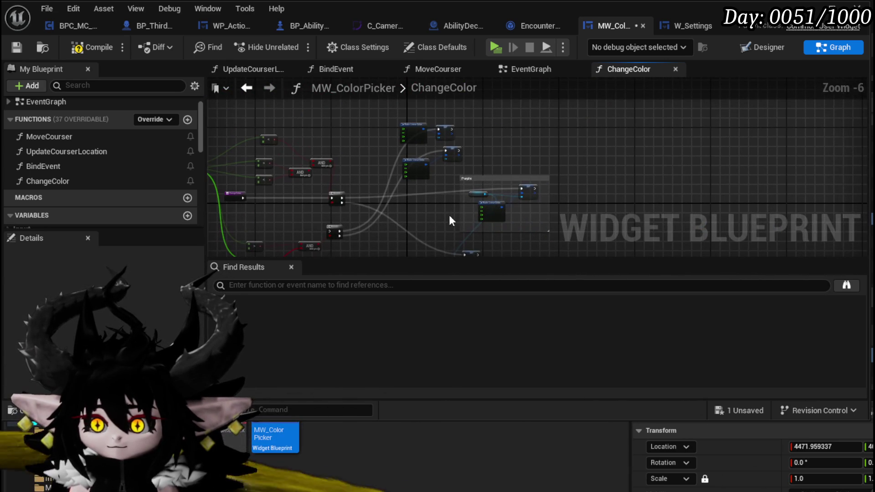
pyautogui.moveTo(453, 233); pyautogui.dragTo(551, 176)
pyautogui.moveTo(491, 205); pyautogui.dragTo(544, 151)
# - Select the 560 and 450 comparisons, then the 1500 compare node
pyautogui.scroll(3, 365, 186)
pyautogui.moveTo(294, 206); pyautogui.dragTo(423, 121)
pyautogui.scroll(-2, 367, 176)
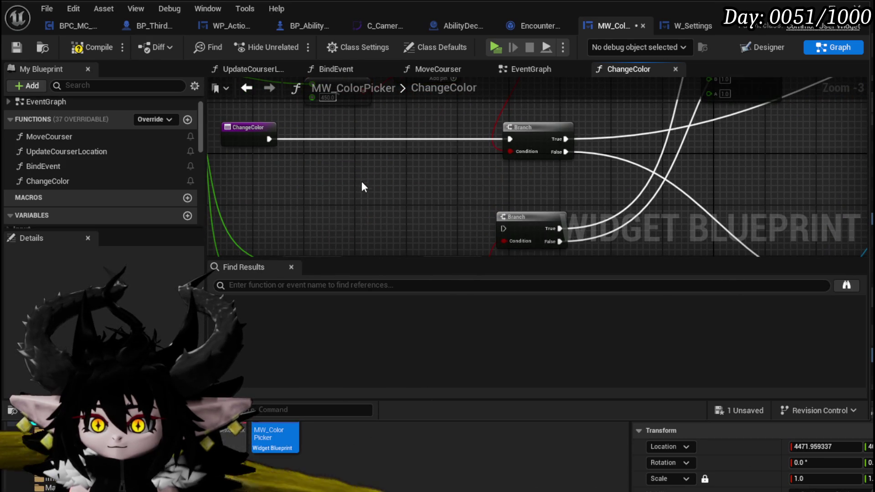
pyautogui.moveTo(446, 196)
pyautogui.mouseDown()
pyautogui.moveTo(410, 205)
pyautogui.moveTo(428, 188)
pyautogui.moveTo(394, 217)
pyautogui.moveTo(402, 196)
pyautogui.moveTo(393, 145)
pyautogui.moveTo(416, 206)
pyautogui.moveTo(410, 246)
pyautogui.moveTo(409, 86)
pyautogui.moveTo(407, 187)
pyautogui.moveTo(401, 152)
pyautogui.moveTo(417, 268)
pyautogui.mouseUp()
pyautogui.click(397, 151)
# - Move the AND and compare nodes up so the ChangeColor entry node is visible
pyautogui.moveTo(482, 162); pyautogui.dragTo(511, 197)
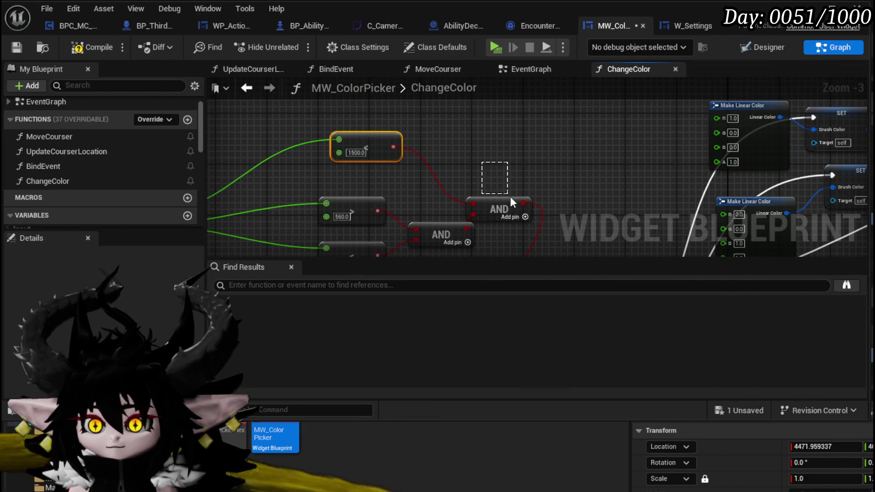
pyautogui.moveTo(457, 252); pyautogui.dragTo(407, 136)
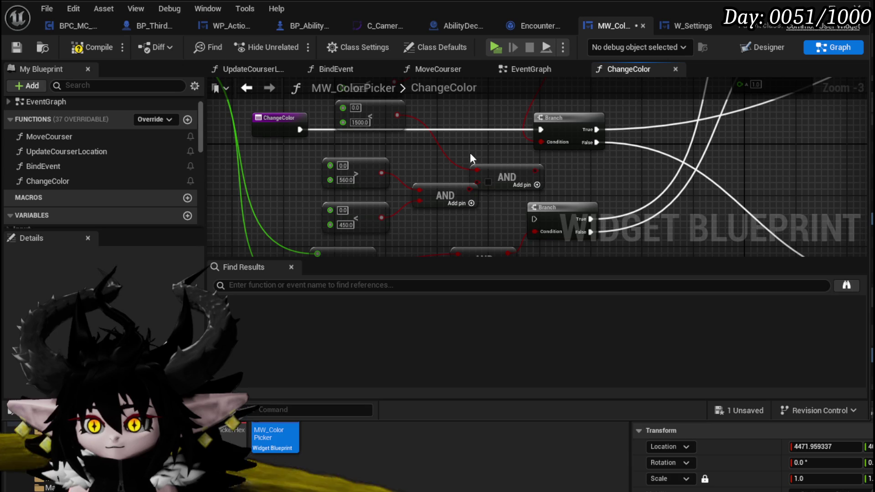
pyautogui.moveTo(471, 158)
pyautogui.mouseDown()
pyautogui.moveTo(434, 176)
pyautogui.moveTo(434, 186)
pyautogui.moveTo(421, 160)
pyautogui.moveTo(447, 178)
pyautogui.mouseUp()
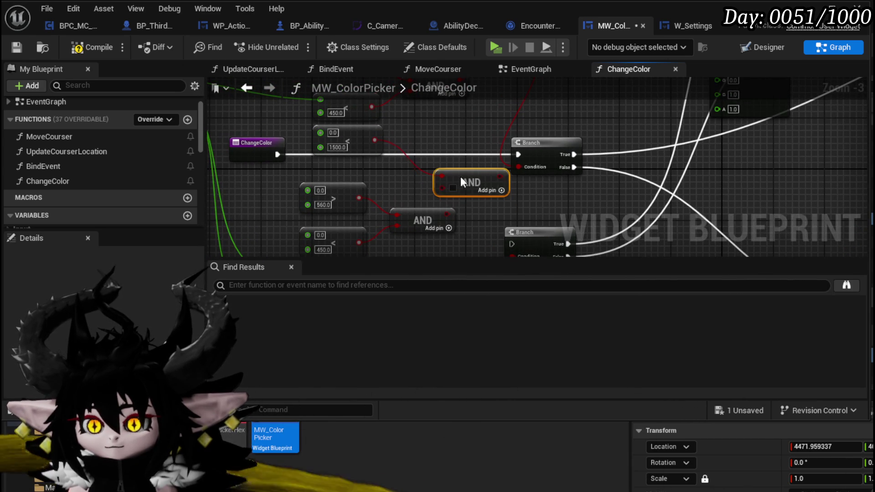
pyautogui.scroll(-2, 440, 160)
pyautogui.moveTo(287, 105)
pyautogui.mouseDown()
pyautogui.moveTo(422, 181)
pyautogui.moveTo(497, 176)
pyautogui.mouseUp()
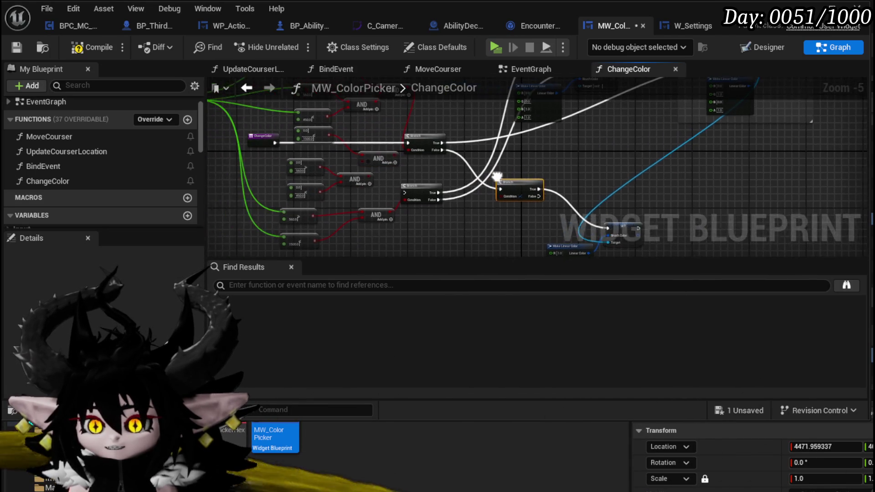
pyautogui.scroll(2, 401, 139)
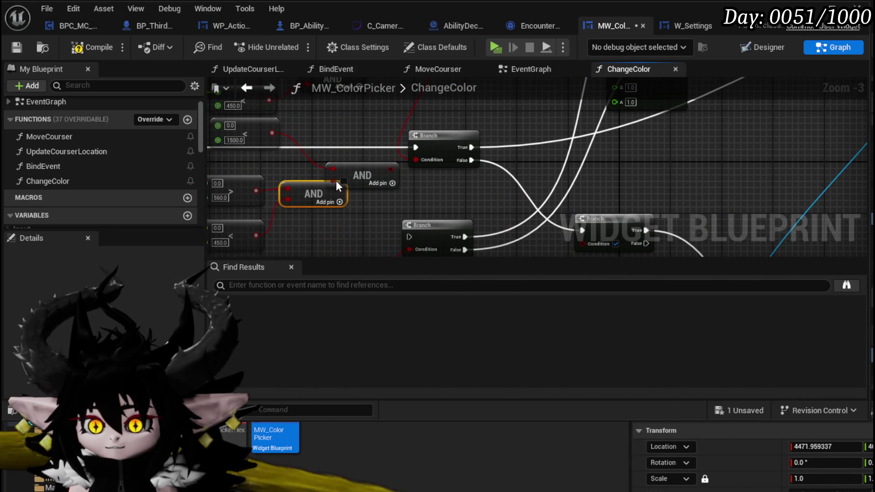
pyautogui.moveTo(331, 180)
pyautogui.mouseDown()
pyautogui.moveTo(426, 177)
pyautogui.moveTo(483, 205)
pyautogui.mouseUp()
pyautogui.moveTo(459, 149)
pyautogui.mouseDown()
pyautogui.moveTo(463, 226)
pyautogui.moveTo(464, 185)
pyautogui.mouseUp()
# - Delete the 0.0 < 1500 comparison and drag a new wire from the Branch's Condition pin
pyautogui.click(399, 192)
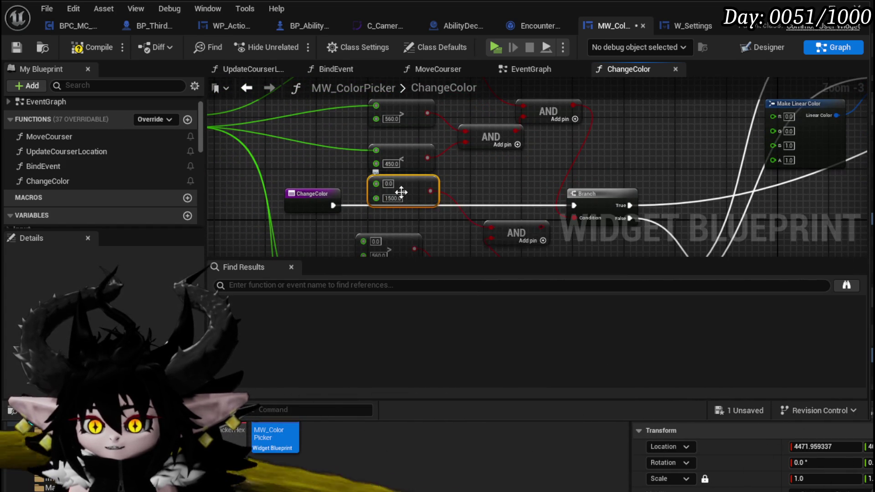
pyautogui.press('Delete')
pyautogui.moveTo(491, 228); pyautogui.dragTo(369, 192)
# - Add a Greater node that tests Break Vector 2D X > 1500
pyautogui.write('grea')
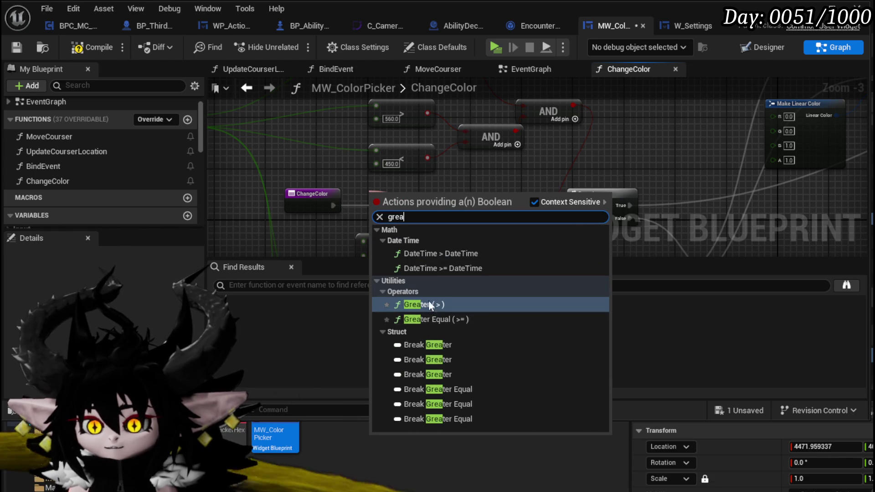
pyautogui.click(429, 304)
pyautogui.moveTo(425, 191)
pyautogui.mouseDown()
pyautogui.moveTo(375, 225)
pyautogui.moveTo(420, 159)
pyautogui.moveTo(488, 230)
pyautogui.moveTo(381, 191)
pyautogui.mouseUp()
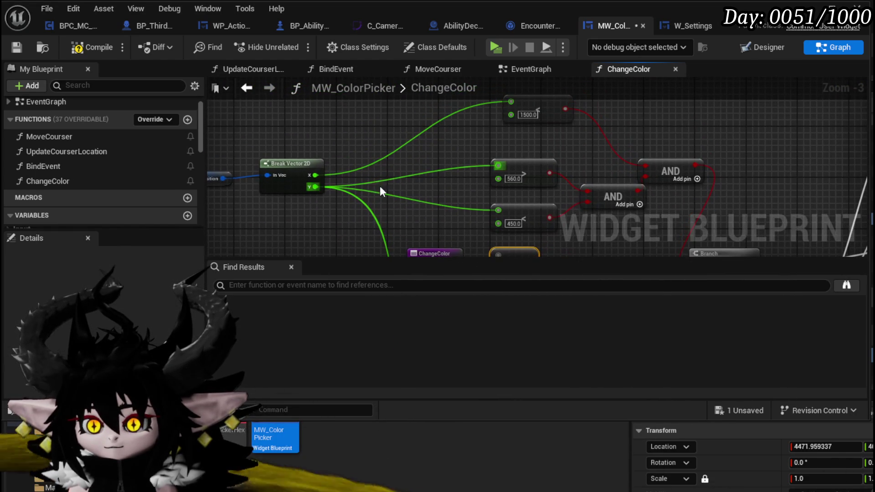
pyautogui.moveTo(316, 175)
pyautogui.mouseDown()
pyautogui.moveTo(440, 248)
pyautogui.moveTo(489, 196)
pyautogui.mouseUp()
pyautogui.click(511, 196)
pyautogui.write('1500')
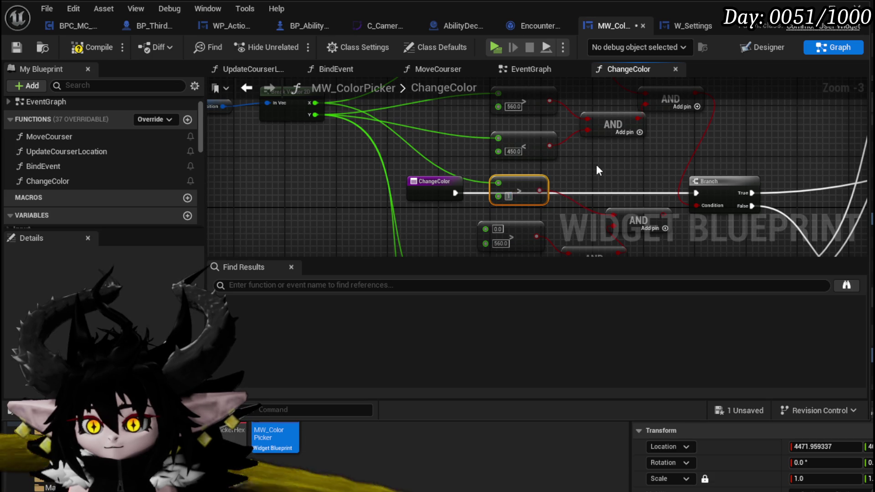
pyautogui.press('Return')
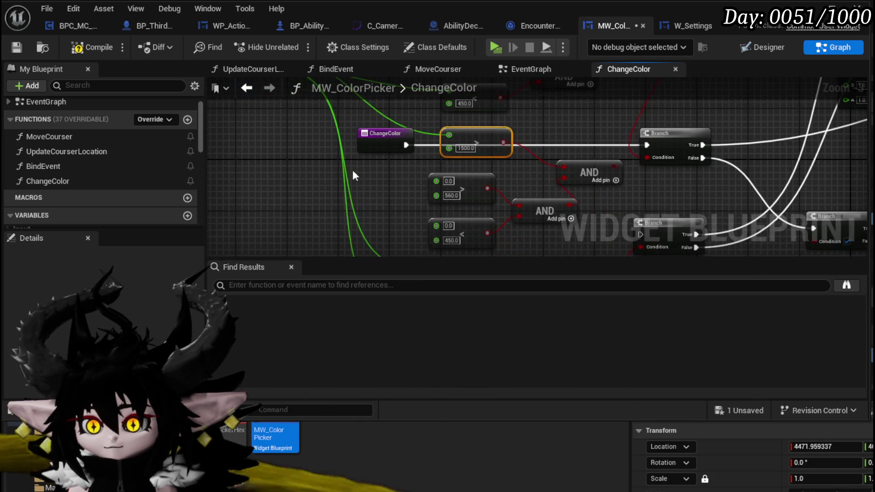
# - Wire Y into the 450 comparison and shift the 560 and 450 comparisons slightly left
pyautogui.moveTo(306, 129)
pyautogui.mouseDown()
pyautogui.moveTo(428, 268)
pyautogui.moveTo(469, 143)
pyautogui.moveTo(469, 208)
pyautogui.mouseUp()
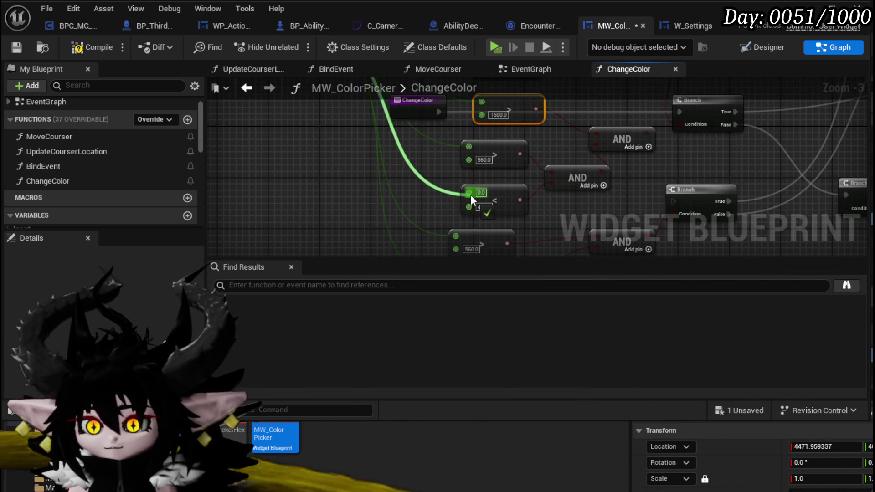
pyautogui.click(471, 195)
pyautogui.keyDown('ctrl'); pyautogui.click(470, 153); pyautogui.keyUp('ctrl')
pyautogui.moveTo(467, 151); pyautogui.dragTo(451, 152)
pyautogui.moveTo(529, 160); pyautogui.dragTo(381, 166)
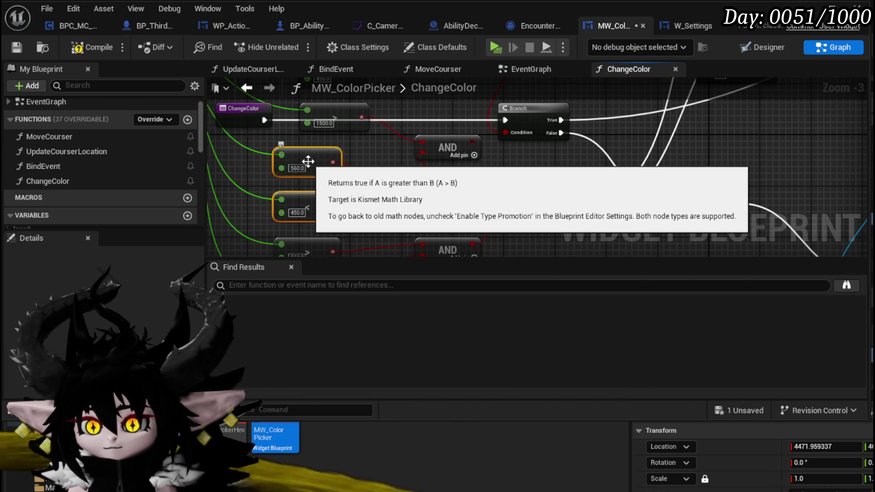
# - Arrange the 450 comparison above the 560 comparison
pyautogui.click(378, 155)
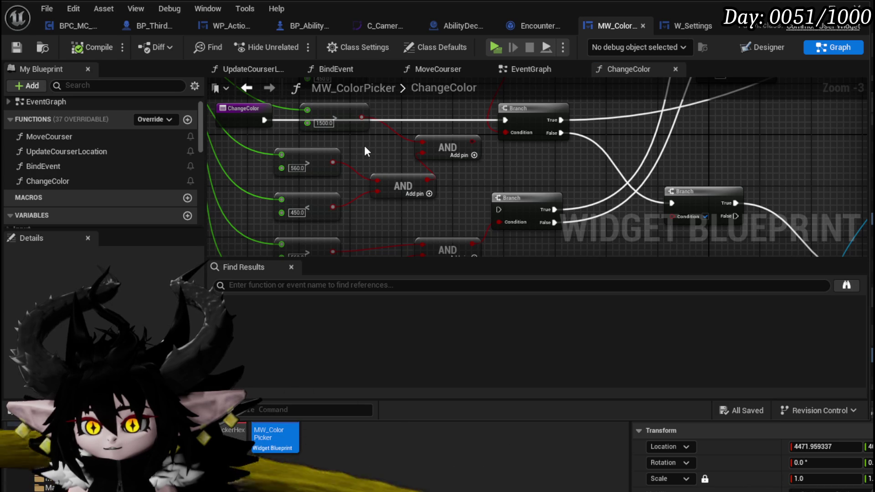
pyautogui.moveTo(313, 152)
pyautogui.mouseDown()
pyautogui.moveTo(308, 224)
pyautogui.moveTo(298, 165)
pyautogui.mouseUp()
pyautogui.moveTo(307, 223); pyautogui.dragTo(300, 203)
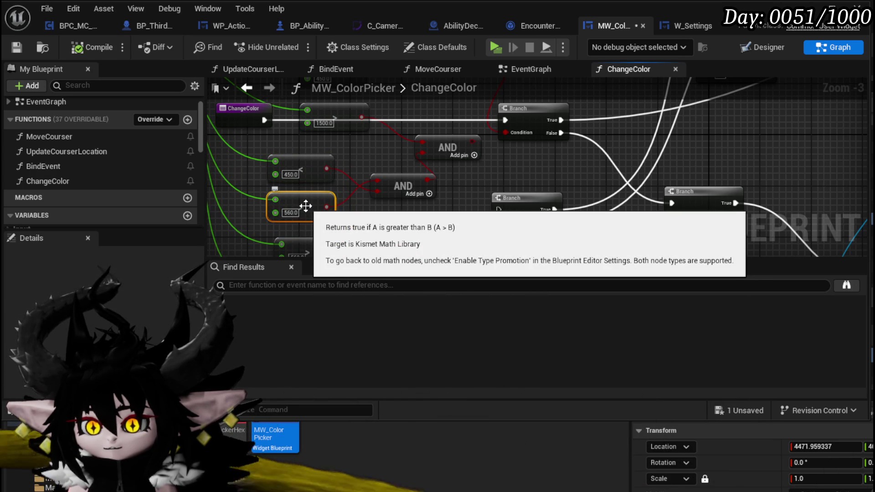
pyautogui.scroll(3, 306, 205)
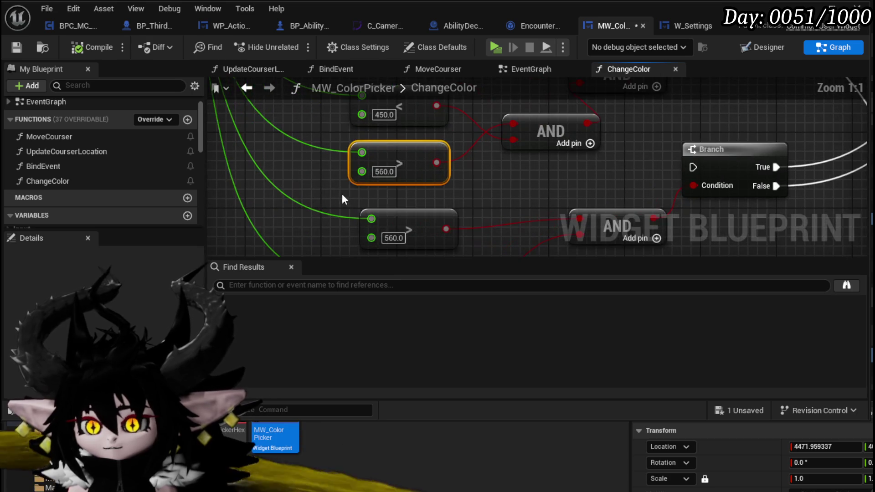
# - Replace the greater-than 560 comparison with a Less 560 node feeding the AND's lower input
pyautogui.moveTo(362, 152); pyautogui.dragTo(253, 163)
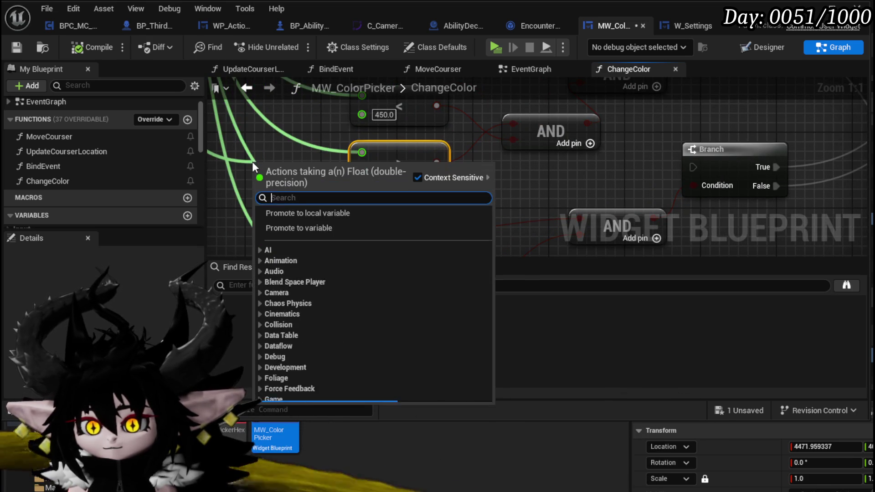
pyautogui.write('less')
pyautogui.press('Return')
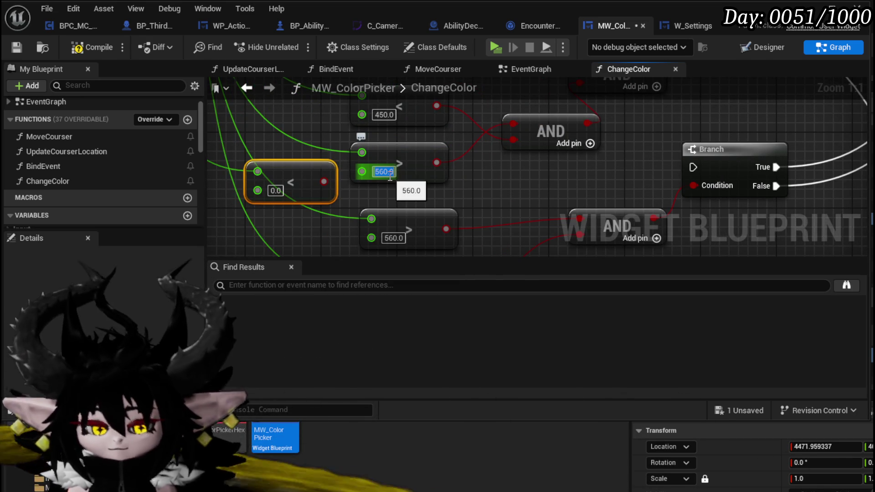
pyautogui.write('560')
pyautogui.moveTo(333, 182)
pyautogui.mouseDown()
pyautogui.moveTo(518, 143)
pyautogui.moveTo(508, 143)
pyautogui.mouseUp()
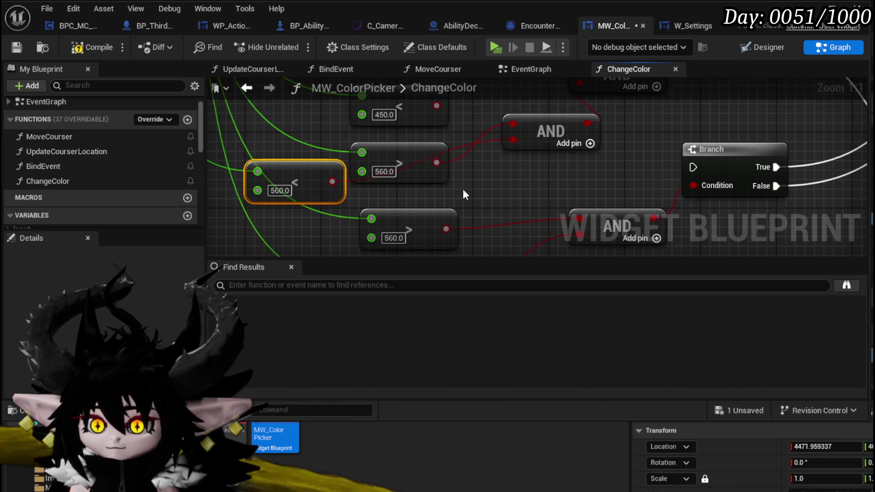
pyautogui.click(406, 154)
pyautogui.press('Delete')
pyautogui.moveTo(324, 215); pyautogui.dragTo(394, 212)
# - Replace the Less 450 comparison with a Greater node set to 460.0
pyautogui.click(461, 143)
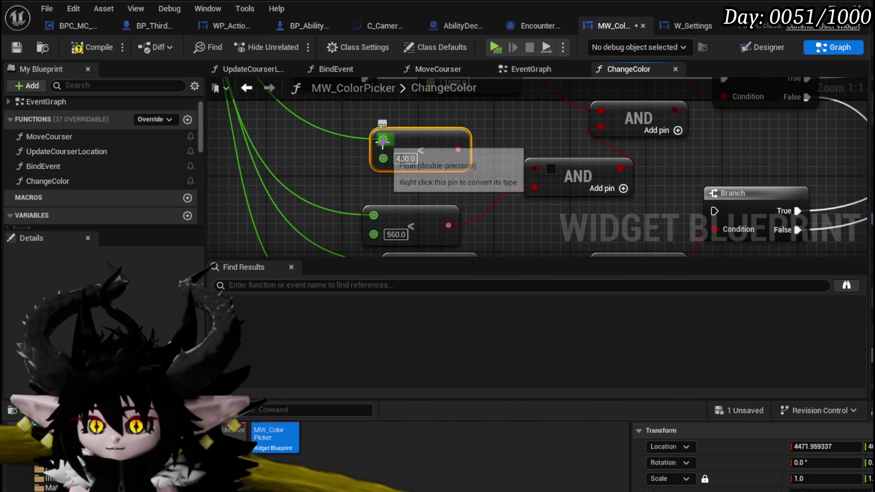
pyautogui.moveTo(383, 158); pyautogui.dragTo(313, 146)
pyautogui.write('greater')
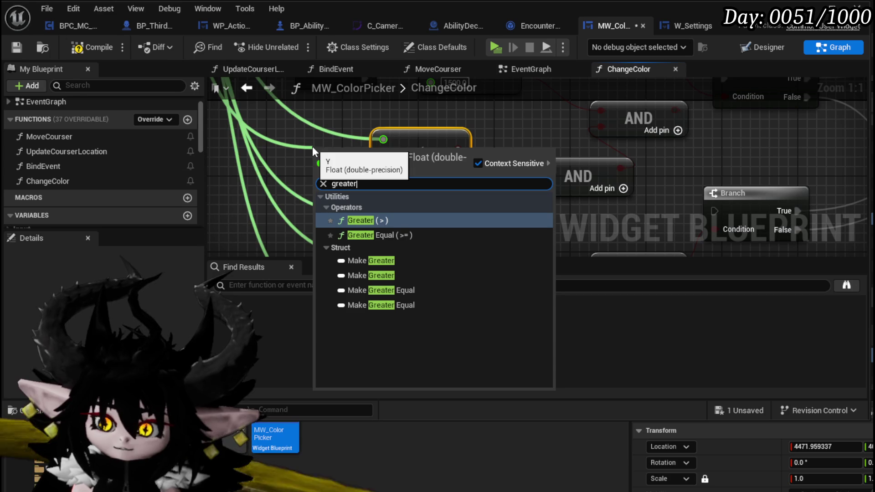
pyautogui.click(384, 216)
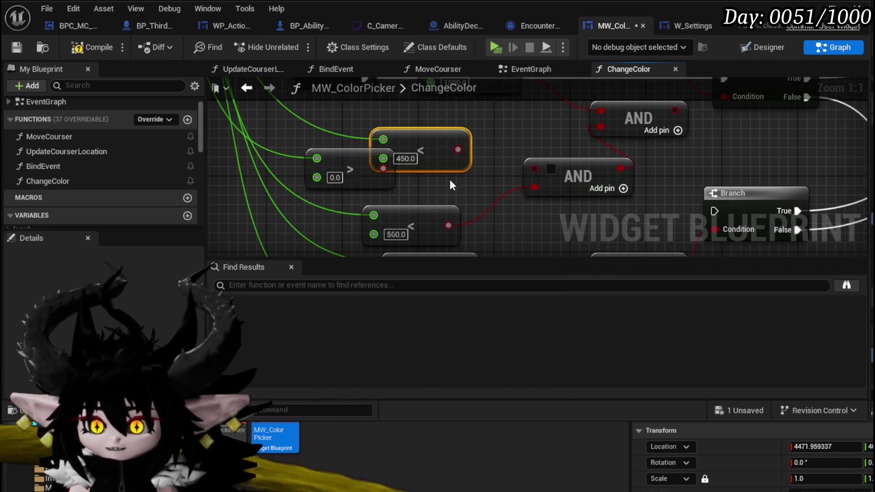
pyautogui.press('Delete')
pyautogui.moveTo(365, 166)
pyautogui.mouseDown()
pyautogui.moveTo(420, 154)
pyautogui.moveTo(534, 167)
pyautogui.mouseUp()
pyautogui.write('460.0')
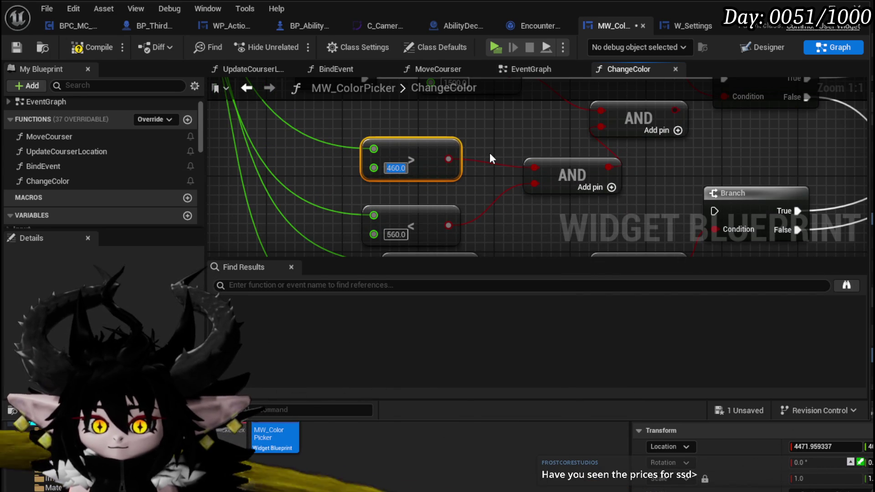
pyautogui.scroll(-1, 490, 154)
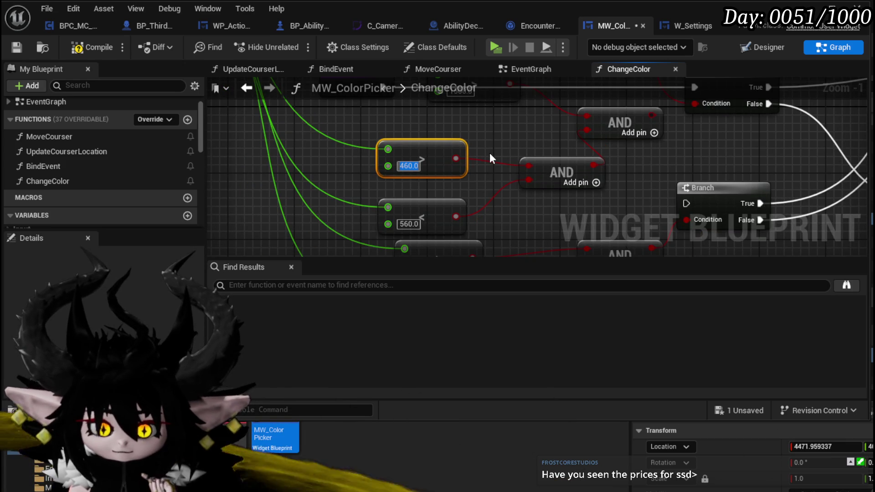
pyautogui.click(489, 153)
# - Move the 460 and 560 comparisons up together, bringing the upper Branch nodes into view
pyautogui.moveTo(395, 215); pyautogui.dragTo(396, 218)
pyautogui.moveTo(396, 218)
pyautogui.mouseDown()
pyautogui.moveTo(397, 198)
pyautogui.moveTo(417, 228)
pyautogui.moveTo(423, 212)
pyautogui.moveTo(362, 112)
pyautogui.mouseUp()
pyautogui.scroll(-2, 397, 179)
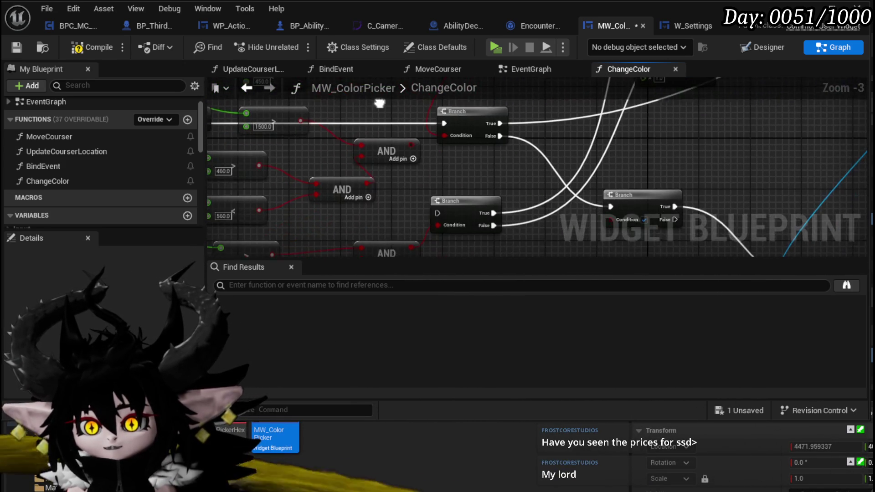
pyautogui.moveTo(439, 169)
pyautogui.mouseDown()
pyautogui.moveTo(399, 169)
pyautogui.moveTo(438, 217)
pyautogui.moveTo(428, 234)
pyautogui.moveTo(455, 242)
pyautogui.moveTo(442, 123)
pyautogui.mouseUp()
# - Duplicate the 460–560 range comparisons with their AND and feed Break Vector 2D Y into both
pyautogui.moveTo(437, 184)
pyautogui.mouseDown()
pyautogui.moveTo(449, 172)
pyautogui.moveTo(436, 226)
pyautogui.mouseUp()
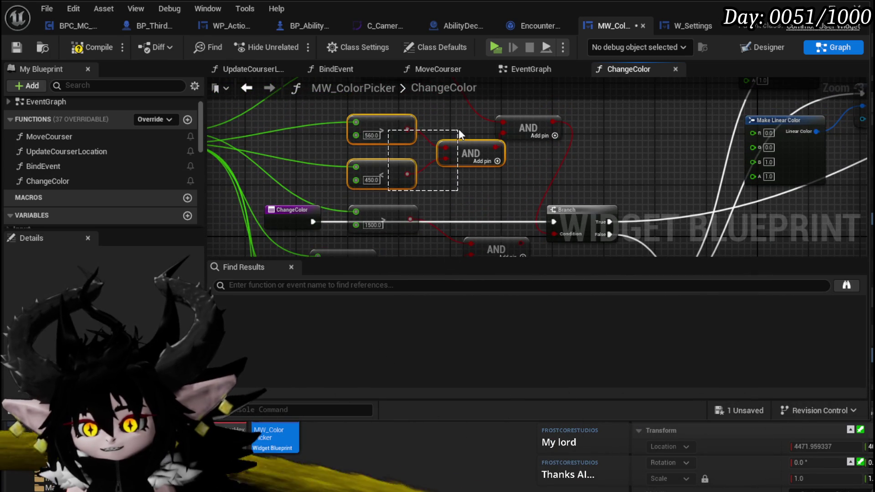
pyautogui.press('Delete')
pyautogui.hotkey('ctrl', 'v')
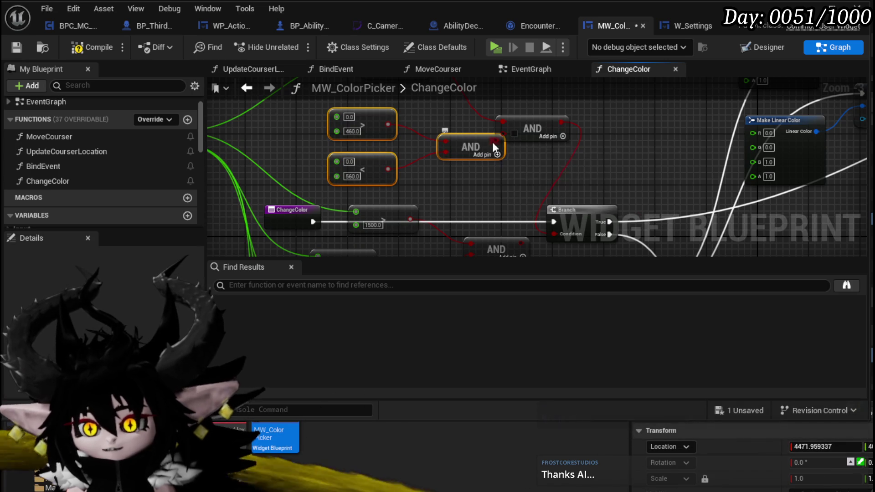
pyautogui.moveTo(474, 138); pyautogui.dragTo(462, 145)
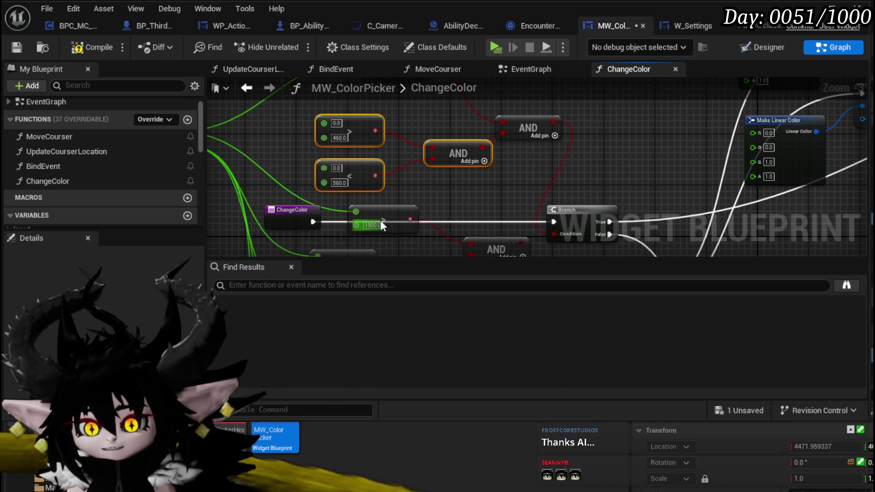
pyautogui.moveTo(458, 197); pyautogui.dragTo(387, 197)
pyautogui.moveTo(305, 158)
pyautogui.mouseDown()
pyautogui.moveTo(447, 147)
pyautogui.moveTo(456, 138)
pyautogui.moveTo(464, 175)
pyautogui.moveTo(457, 183)
pyautogui.mouseUp()
# - Connect the duplicated AND output to the third Branch node's Condition
pyautogui.moveTo(547, 125); pyautogui.dragTo(391, 188)
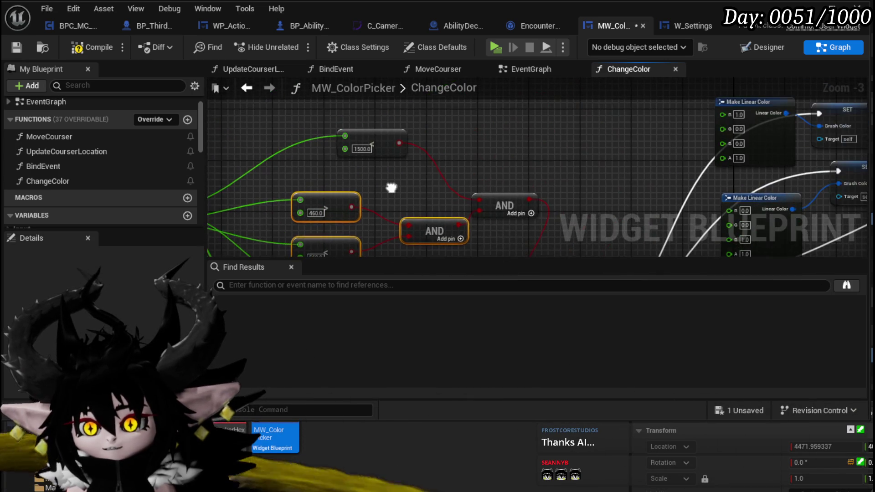
pyautogui.click(391, 188)
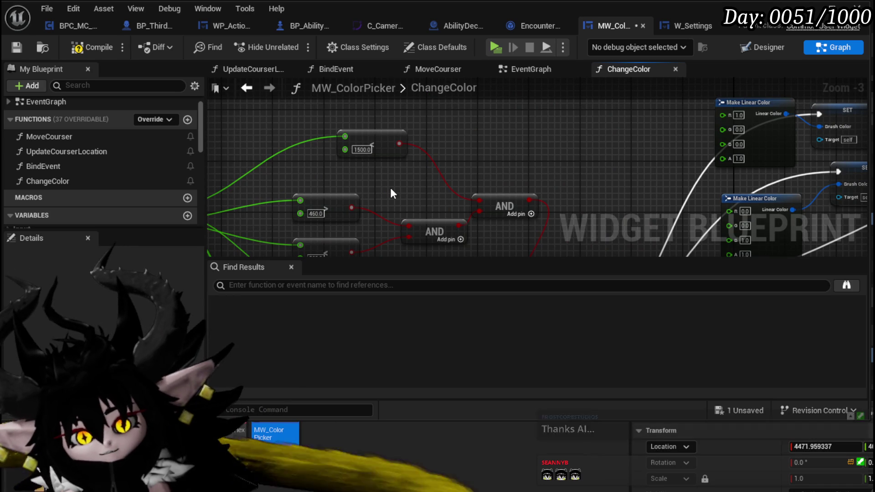
pyautogui.moveTo(390, 186)
pyautogui.mouseDown()
pyautogui.moveTo(409, 181)
pyautogui.moveTo(403, 166)
pyautogui.moveTo(359, 195)
pyautogui.moveTo(322, 158)
pyautogui.moveTo(563, 235)
pyautogui.mouseUp()
pyautogui.moveTo(327, 166)
pyautogui.mouseDown()
pyautogui.moveTo(360, 170)
pyautogui.moveTo(447, 212)
pyautogui.moveTo(434, 161)
pyautogui.moveTo(450, 241)
pyautogui.moveTo(497, 255)
pyautogui.moveTo(318, 135)
pyautogui.mouseUp()
pyautogui.moveTo(458, 187)
pyautogui.mouseDown()
pyautogui.moveTo(470, 185)
pyautogui.moveTo(305, 119)
pyautogui.moveTo(470, 196)
pyautogui.moveTo(506, 70)
pyautogui.moveTo(538, 228)
pyautogui.moveTo(652, 226)
pyautogui.moveTo(524, 191)
pyautogui.moveTo(454, 141)
pyautogui.moveTo(410, 234)
pyautogui.mouseUp()
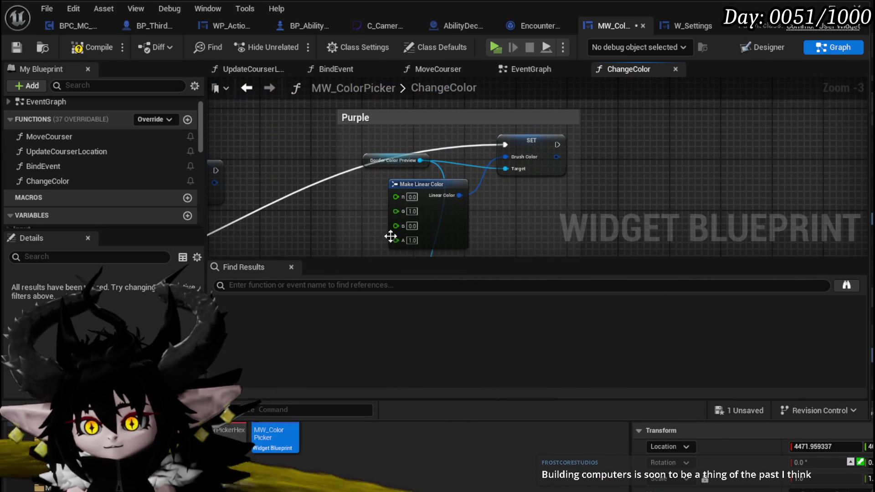
# - Rename the Purple comment to 'Green'
pyautogui.doubleClick(359, 117)
pyautogui.write('n')
pyautogui.press('Return')
# - Frame the Make Linear Color and SET nodes and edit the color's red value
pyautogui.moveTo(347, 246); pyautogui.dragTo(349, 111)
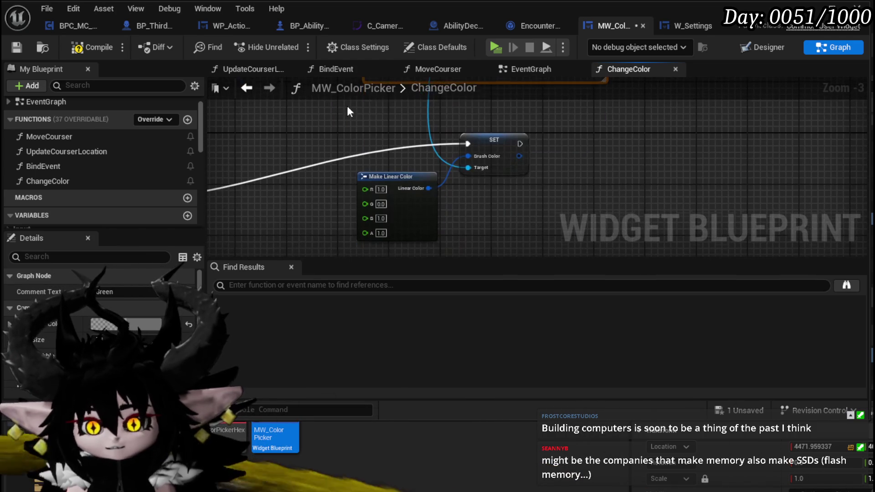
pyautogui.moveTo(338, 235)
pyautogui.mouseDown()
pyautogui.moveTo(445, 150)
pyautogui.moveTo(418, 124)
pyautogui.mouseUp()
pyautogui.press('Home')
pyautogui.scroll(-1, 418, 124)
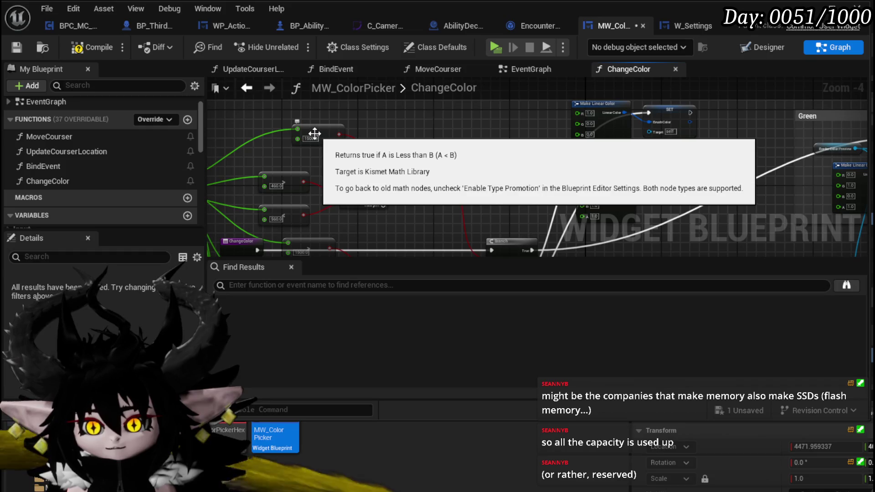
pyautogui.moveTo(615, 196)
pyautogui.mouseDown()
pyautogui.moveTo(422, 187)
pyautogui.moveTo(331, 172)
pyautogui.moveTo(321, 211)
pyautogui.mouseUp()
pyautogui.scroll(3, 376, 164)
pyautogui.click(370, 136)
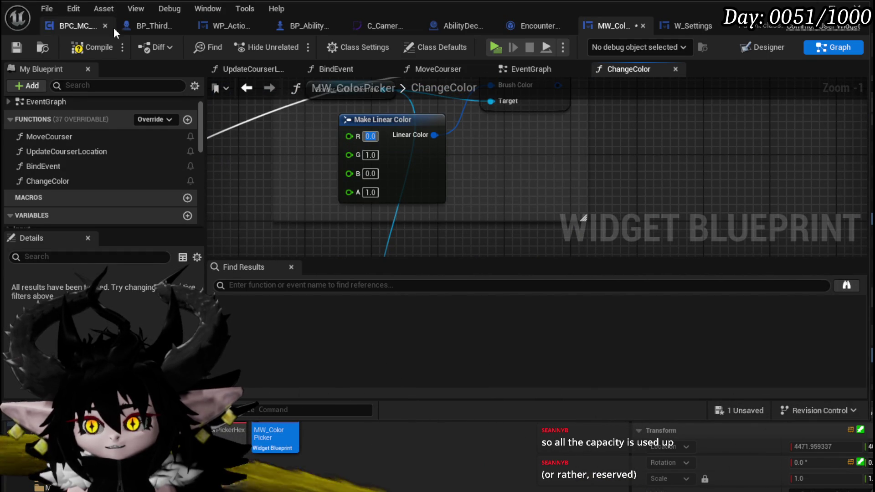
# - Compile the blueprint and switch MW_ColorPicker to the Designer view showing the hexagonal colour wheel
pyautogui.click(91, 46)
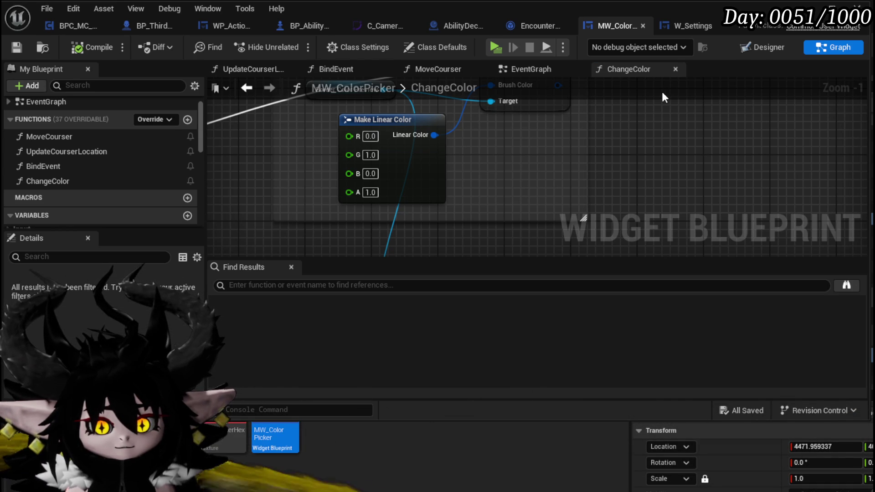
pyautogui.click(763, 50)
pyautogui.scroll(7, 467, 201)
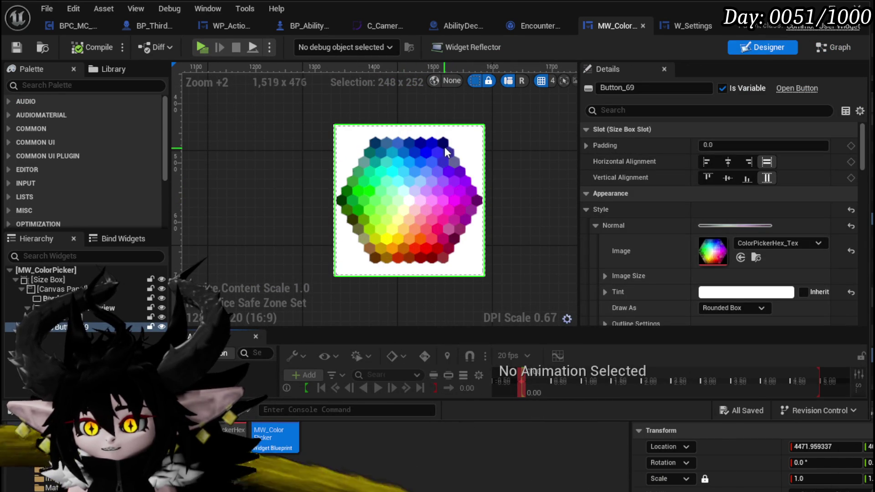
# - Double-click the button widget on the Designer canvas to jump back to the ChangeColor graph
pyautogui.doubleClick(472, 241)
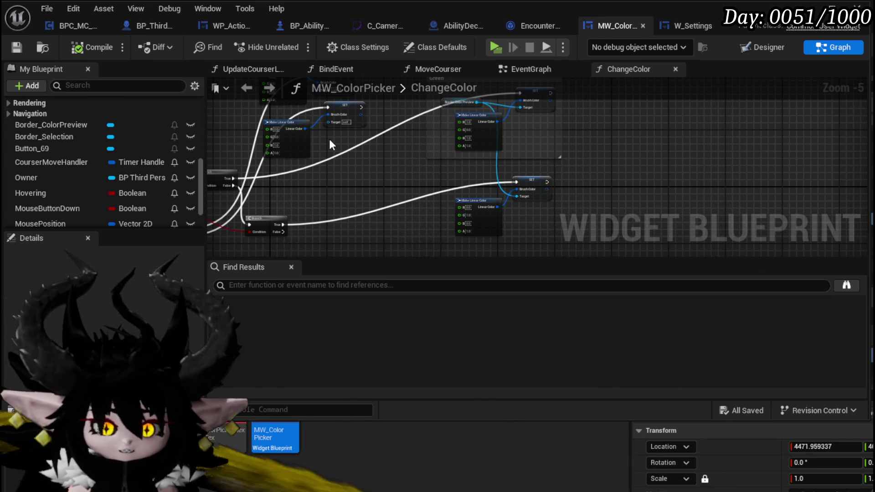
# - Add a Math Expression node to the ChangeColor graph via the 'math exp' search
pyautogui.scroll(-3, 105, 178)
pyautogui.scroll(4, 329, 187)
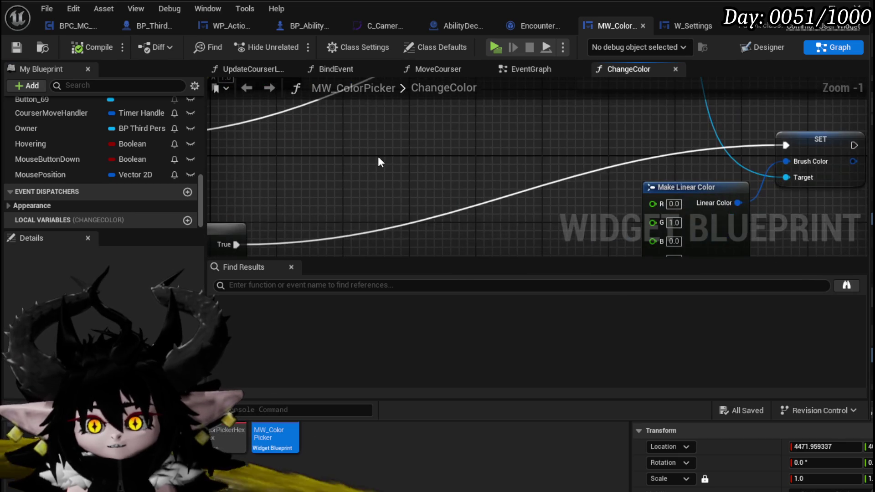
pyautogui.rightClick(379, 157)
pyautogui.write('math')
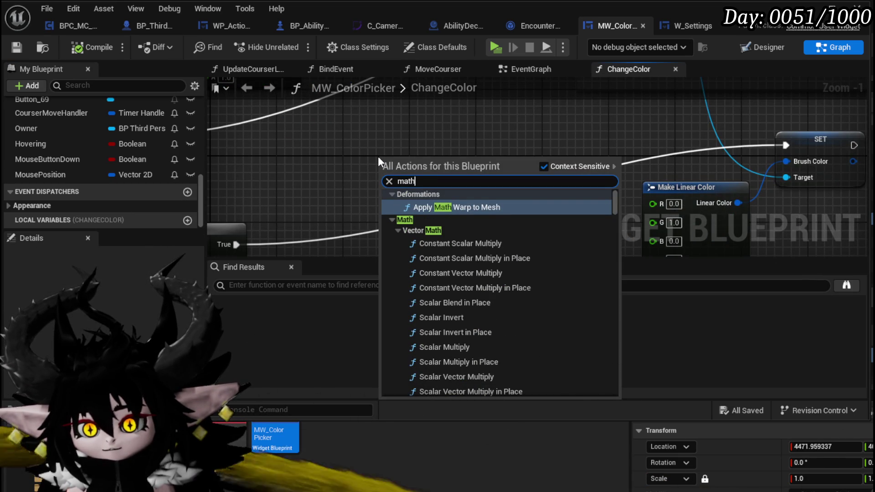
pyautogui.write(' exp')
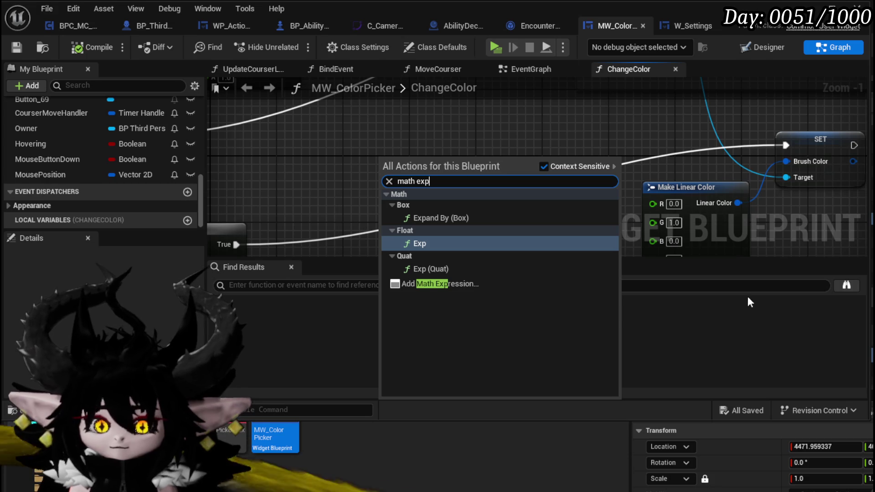
pyautogui.click(451, 284)
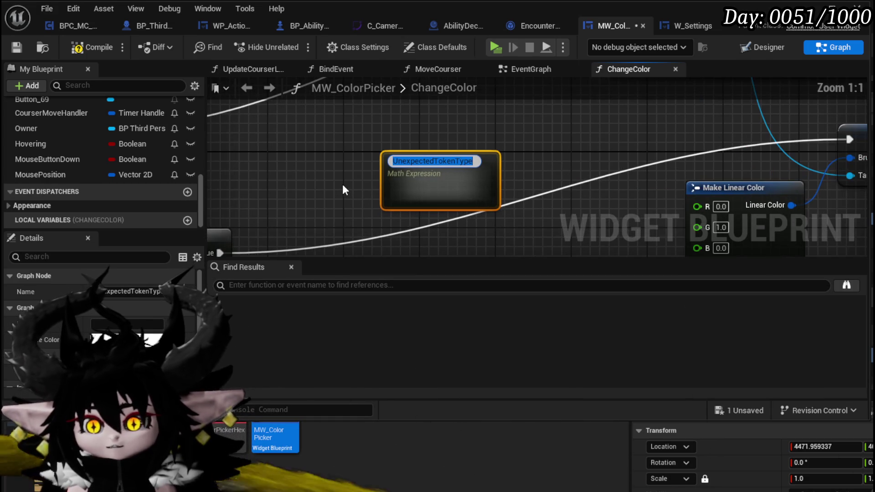
# - Enter the expression 'X > IsGreaterThen && X < Is LessThen' in the Math Expression node
pyautogui.write('Y')
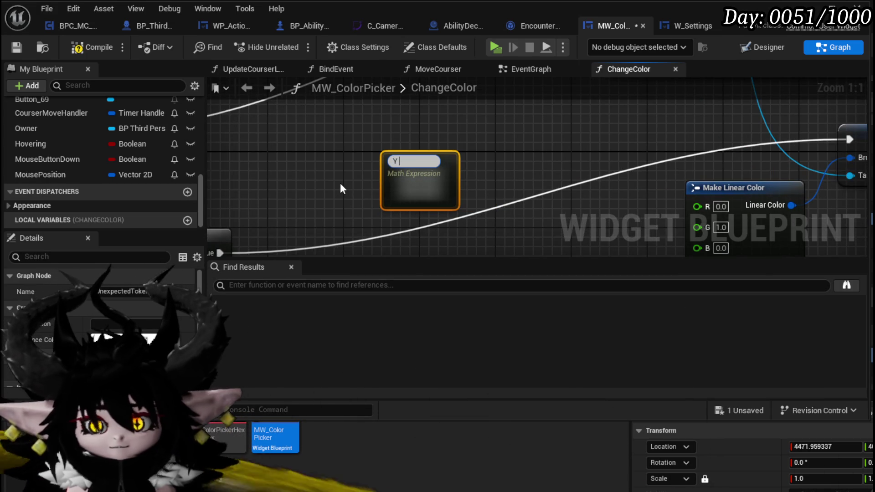
pyautogui.press('BackSpace')
pyautogui.write('X Y')
pyautogui.press('BackSpace')
pyautogui.write('> I')
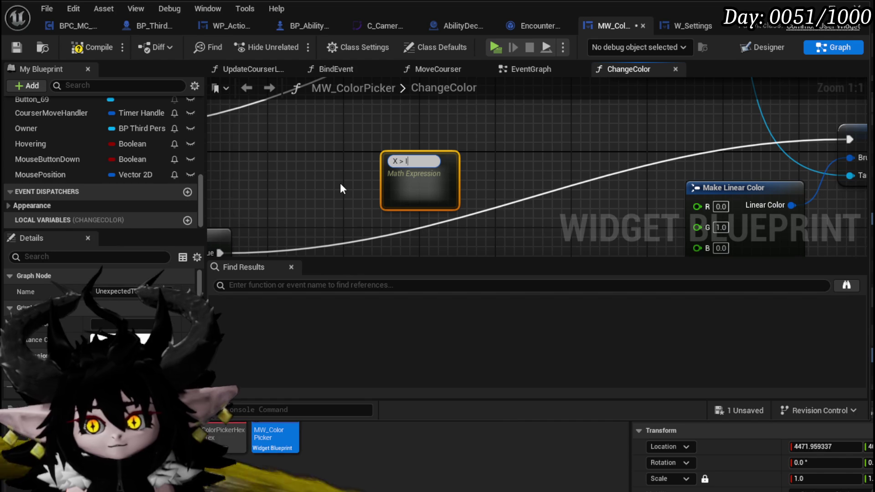
pyautogui.write('sGreaterThen')
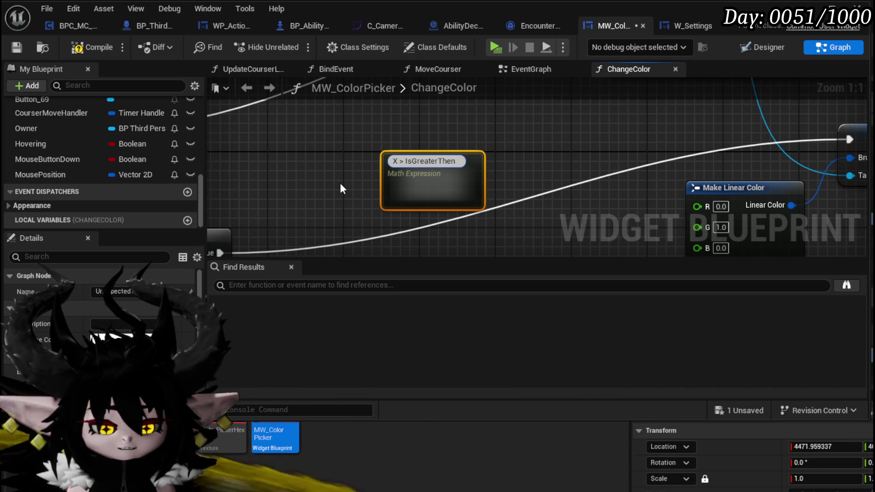
pyautogui.write(' &&')
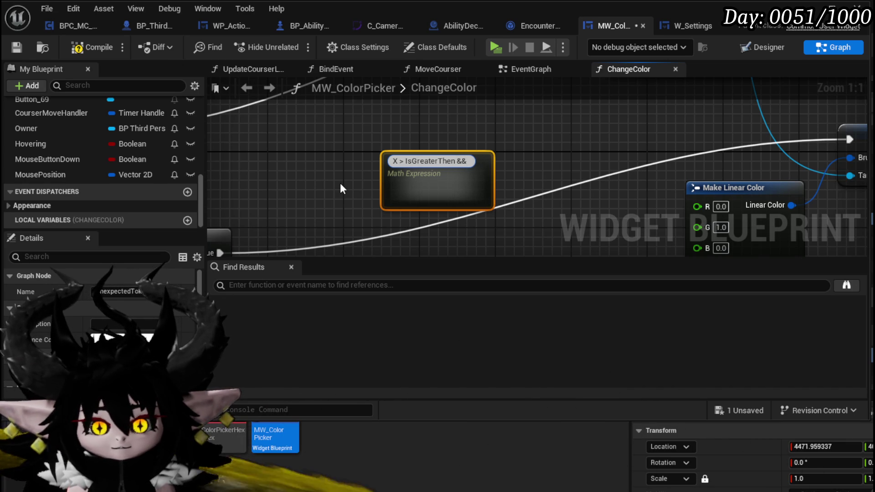
pyautogui.write(' X')
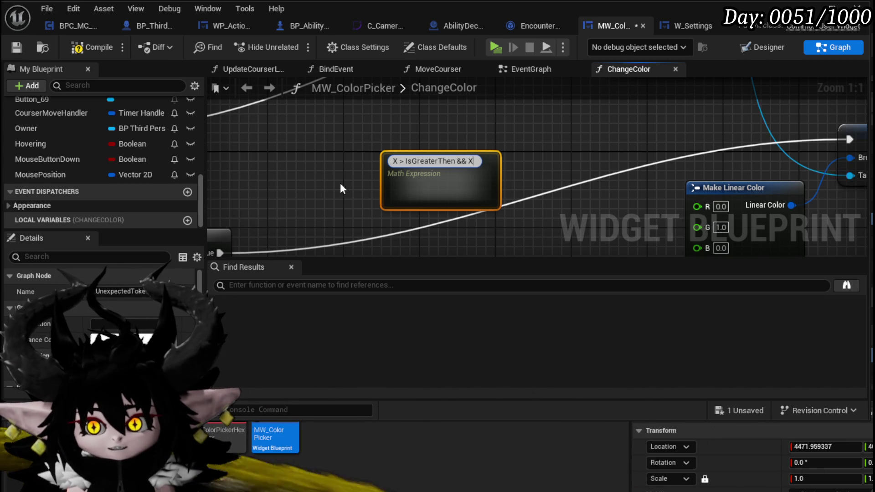
pyautogui.write(' <')
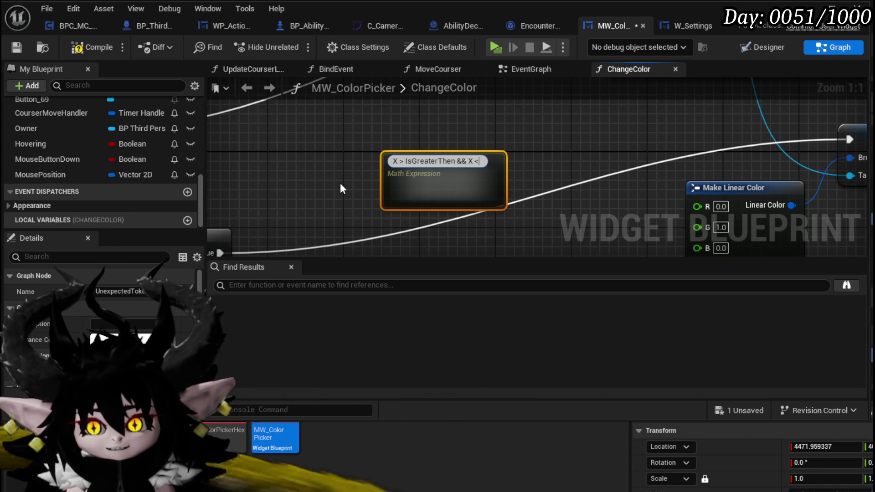
pyautogui.write(' Is LessThen')
pyautogui.press('Return')
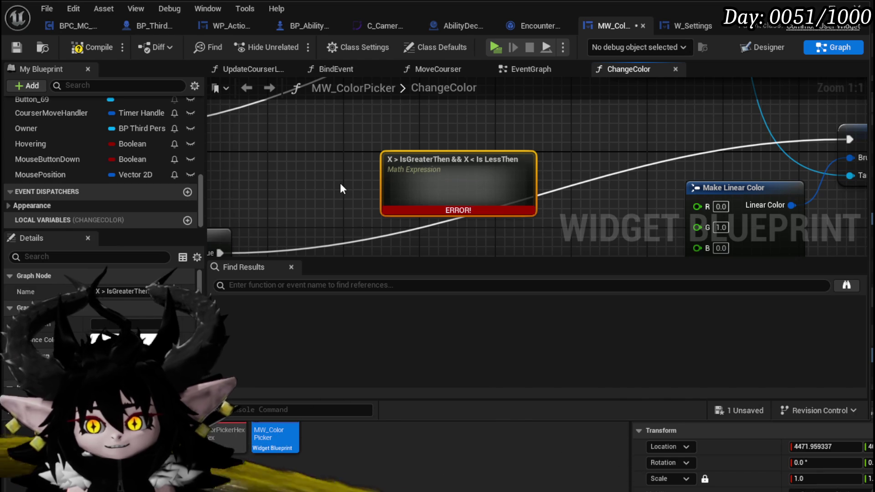
pyautogui.doubleClick(468, 195)
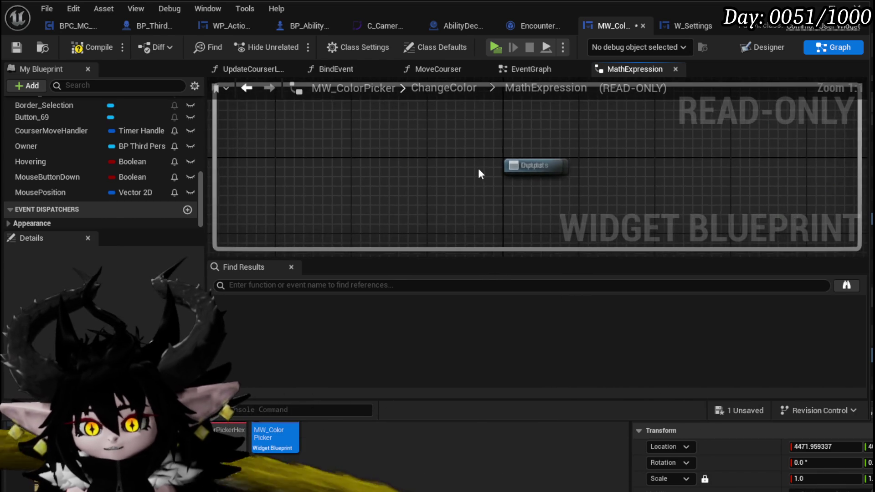
# - Save MW_ColorPicker, reopen it in Graph view, and close the MathExpression subgraph tab
pyautogui.click(17, 50)
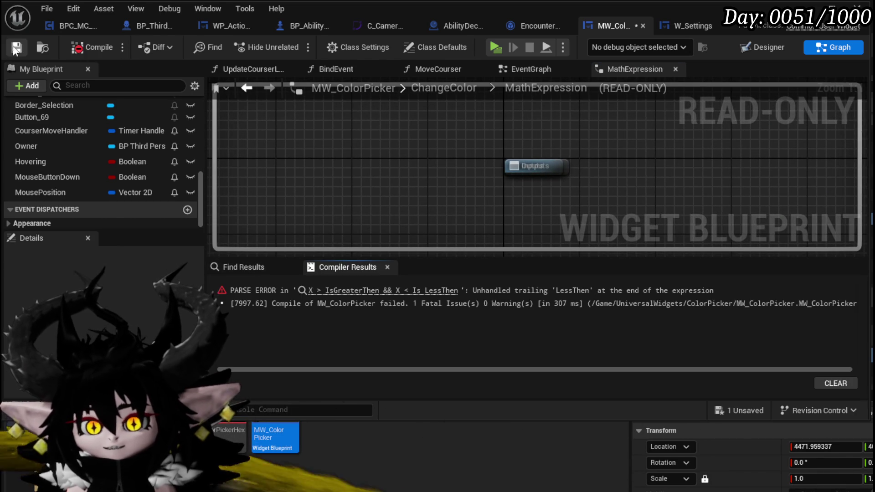
pyautogui.click(644, 26)
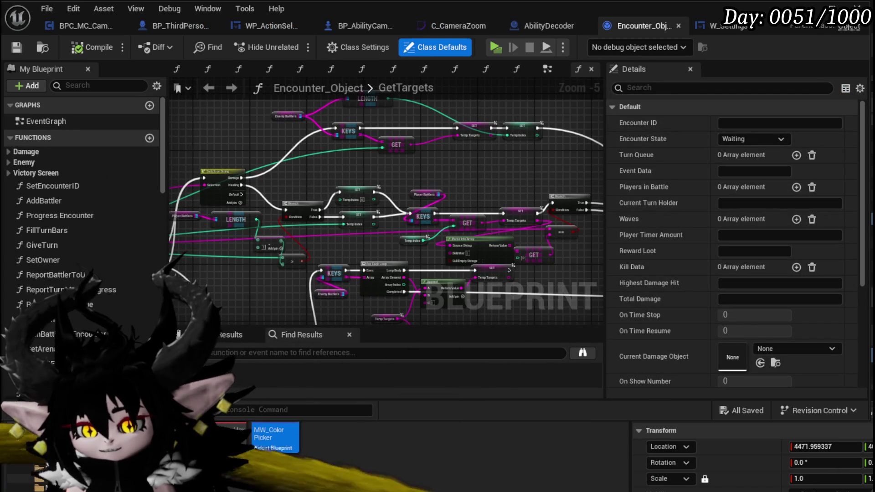
pyautogui.doubleClick(273, 438)
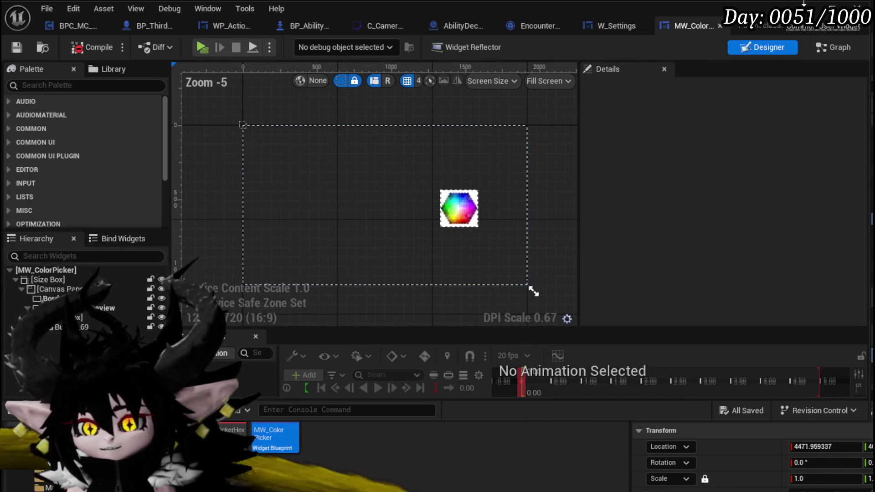
pyautogui.click(821, 49)
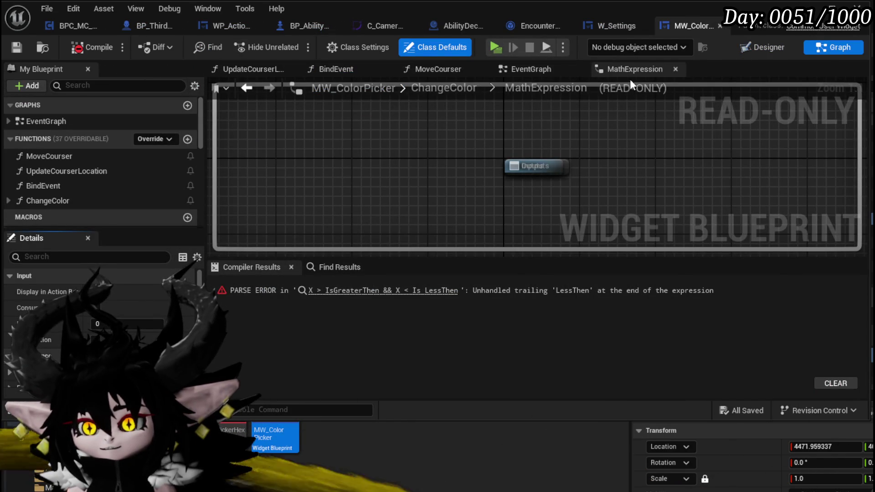
pyautogui.click(675, 69)
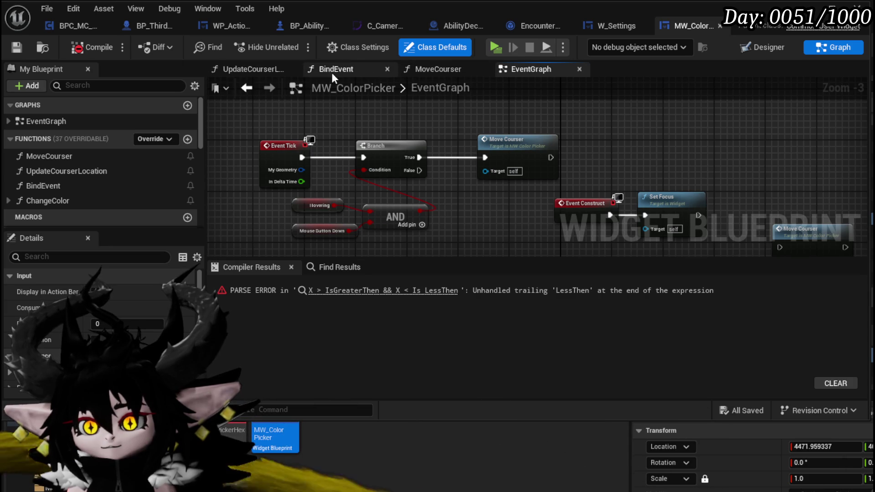
# - Open the ChangeColor function graph and select the Math Expression node flagged with the parse error
pyautogui.click(255, 66)
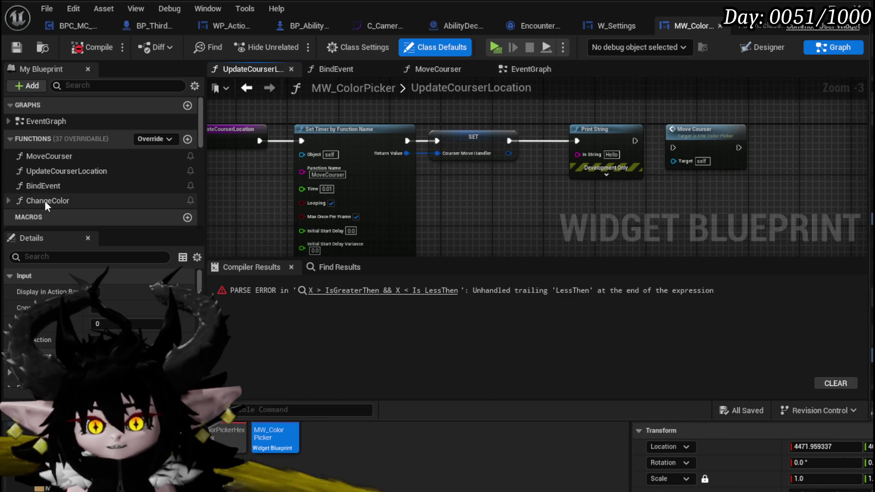
pyautogui.doubleClick(45, 201)
pyautogui.scroll(4, 428, 183)
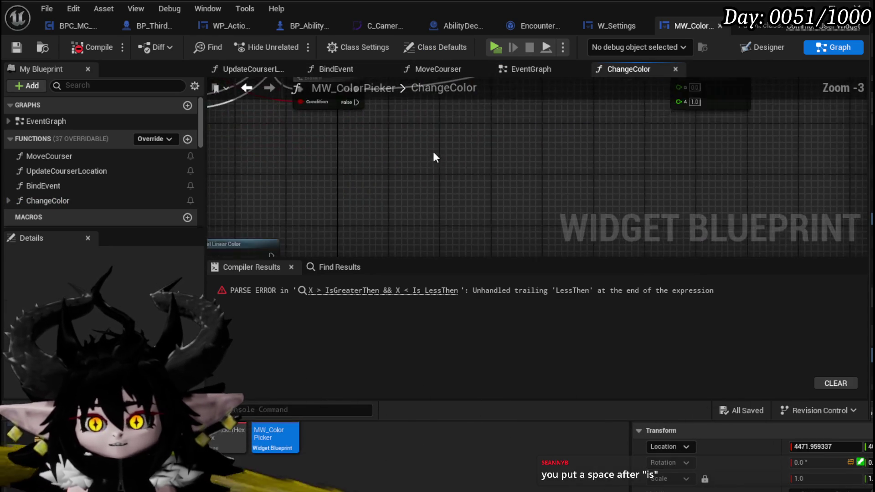
pyautogui.scroll(3, 410, 134)
pyautogui.click(409, 135)
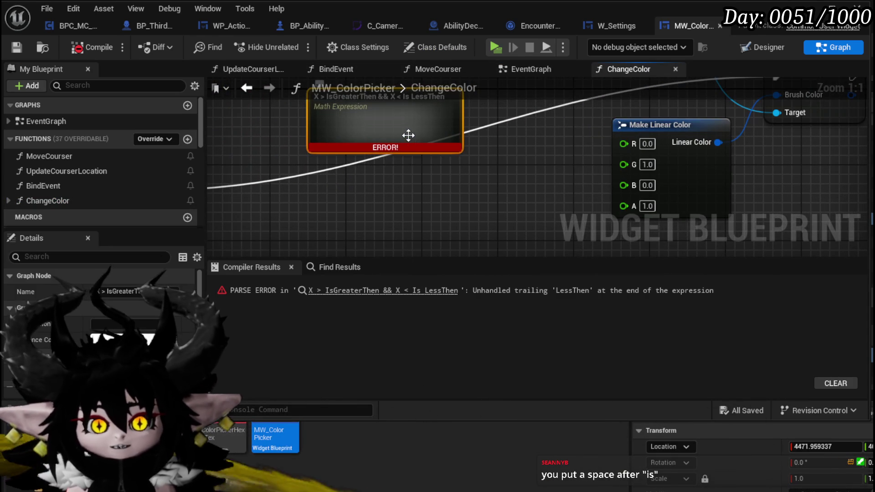
# - Remove the stray space in 'Is LessThen' so the expression reads '(X > IsGreaterThen) && (X < IsLessThen)'
pyautogui.moveTo(389, 189)
pyautogui.mouseDown()
pyautogui.moveTo(402, 224)
pyautogui.moveTo(396, 241)
pyautogui.mouseUp()
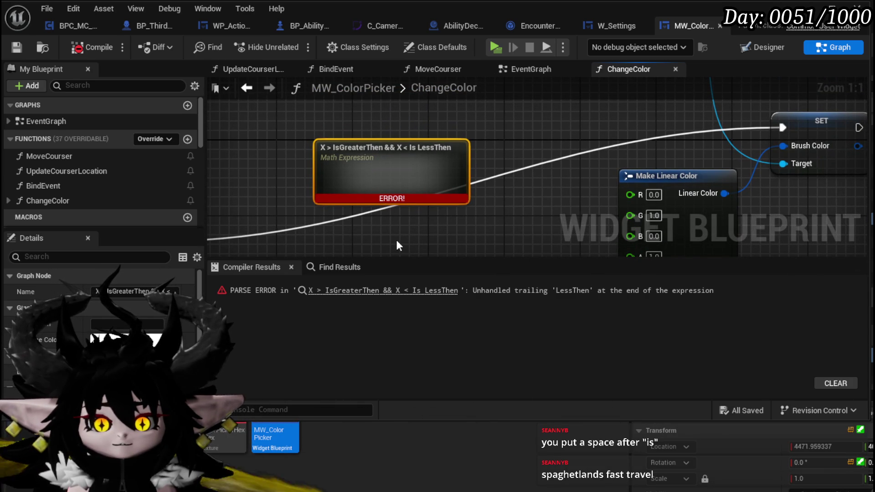
pyautogui.rightClick(386, 168)
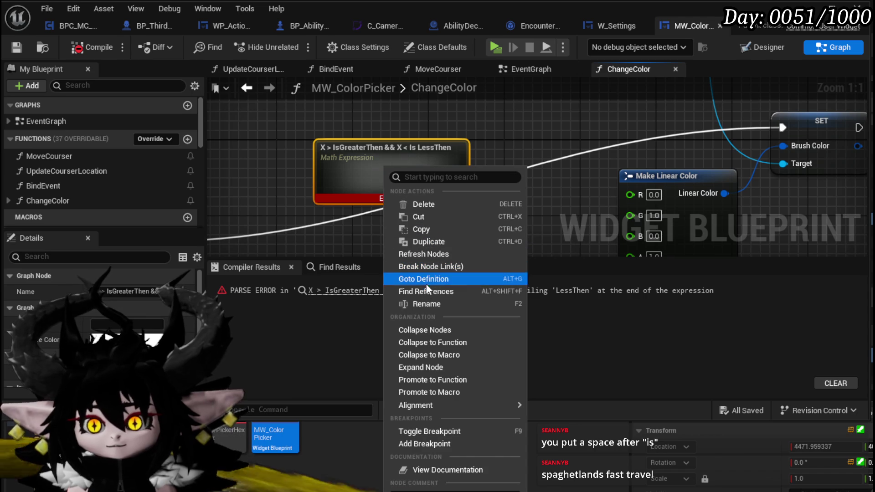
pyautogui.click(427, 303)
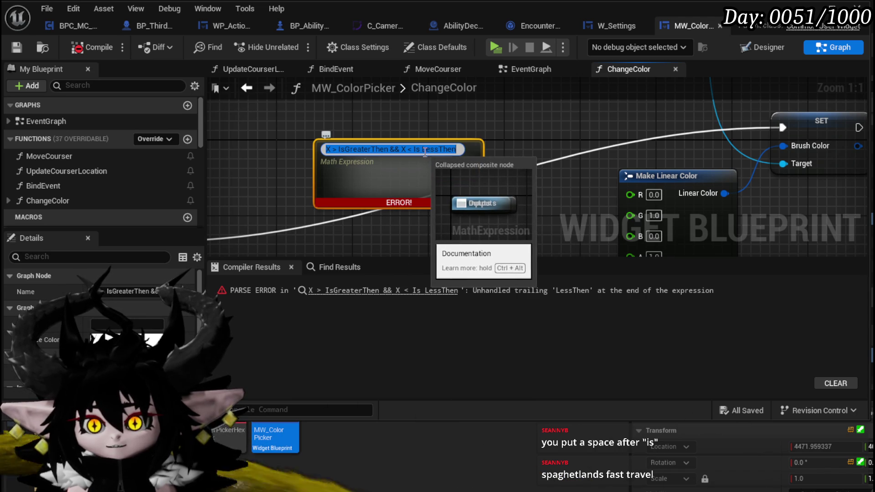
pyautogui.press('BackSpace')
pyautogui.press('Return')
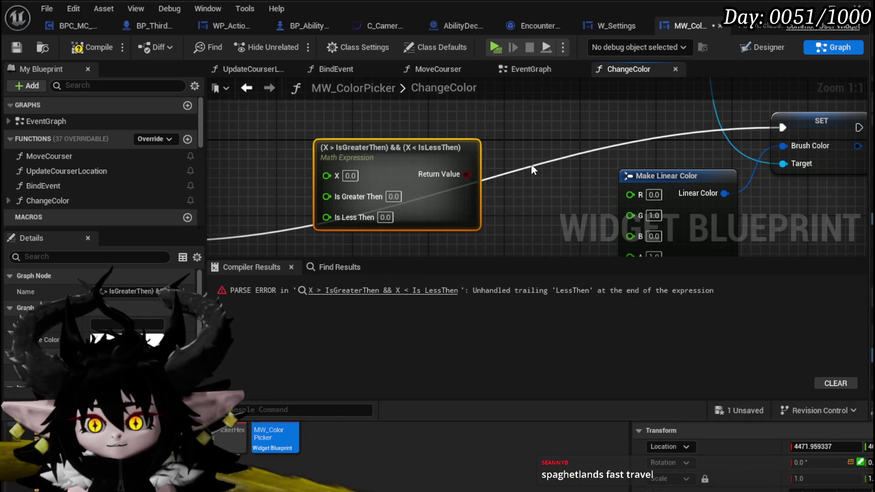
pyautogui.moveTo(494, 199); pyautogui.dragTo(467, 187)
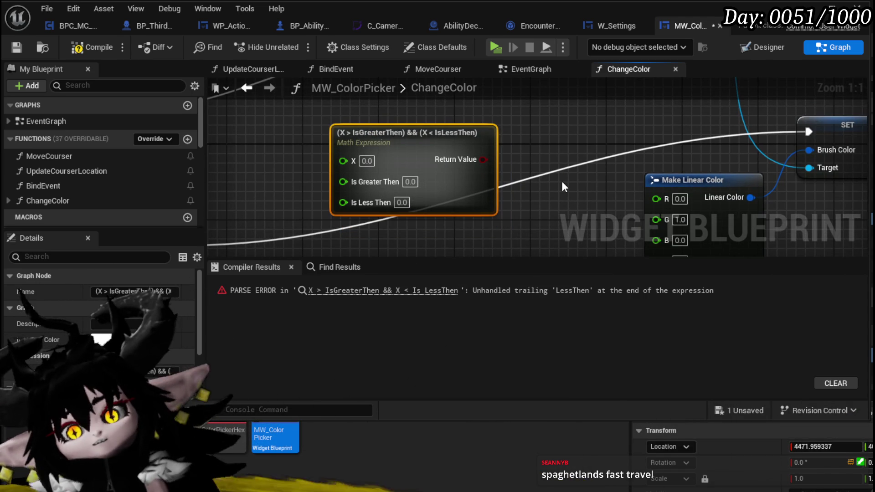
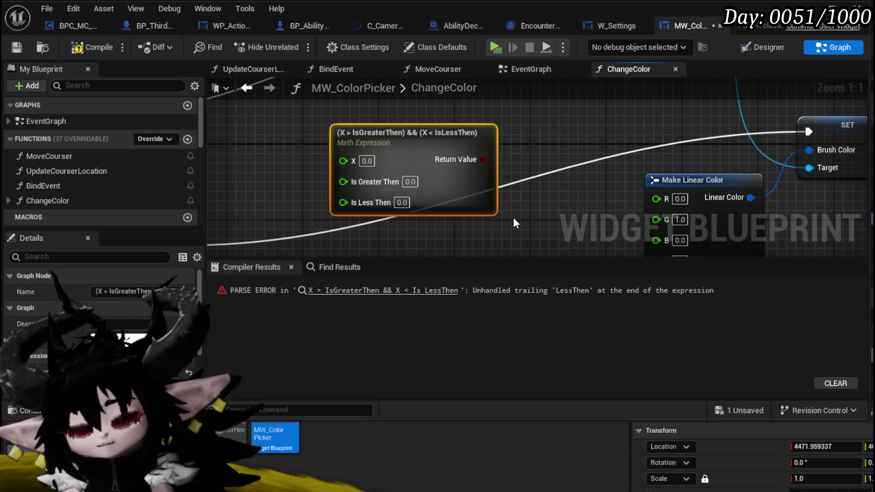
# - Inspect the Math Expression's generated comparison and AND nodes, then switch to the MoveCourser graph
pyautogui.click(529, 164)
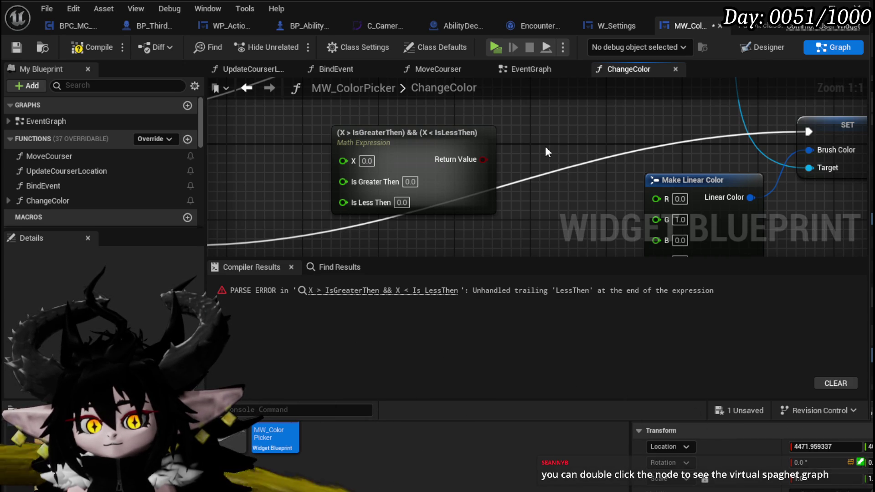
pyautogui.doubleClick(405, 147)
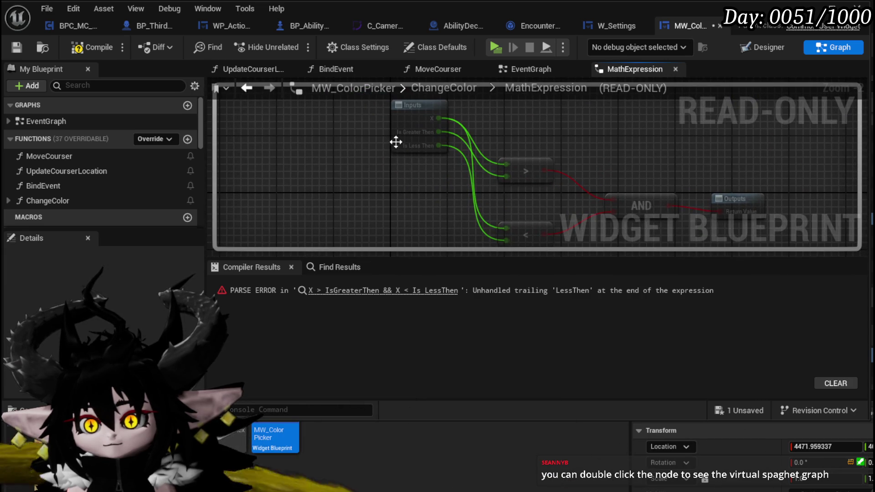
pyautogui.moveTo(385, 178); pyautogui.dragTo(256, 166)
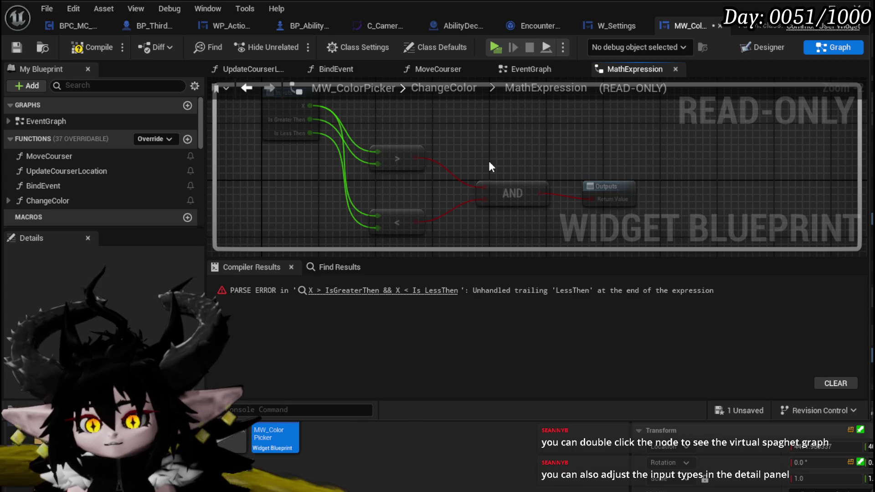
pyautogui.moveTo(491, 166); pyautogui.dragTo(508, 186)
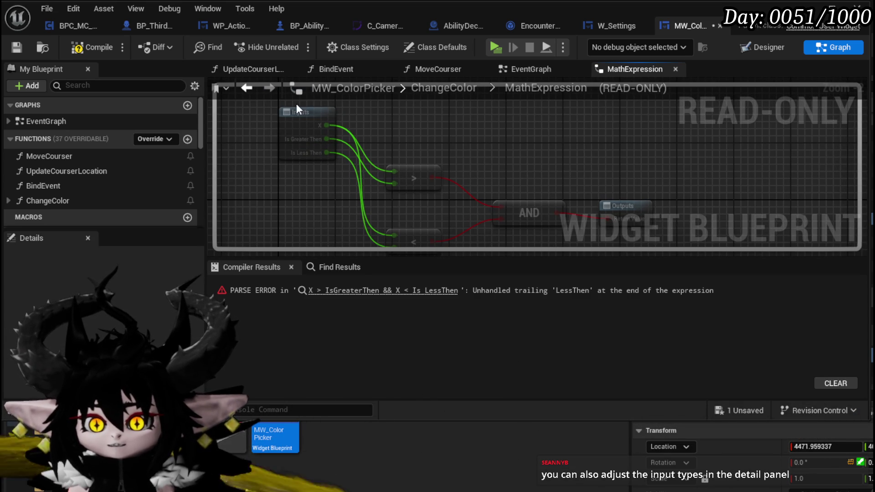
pyautogui.click(529, 71)
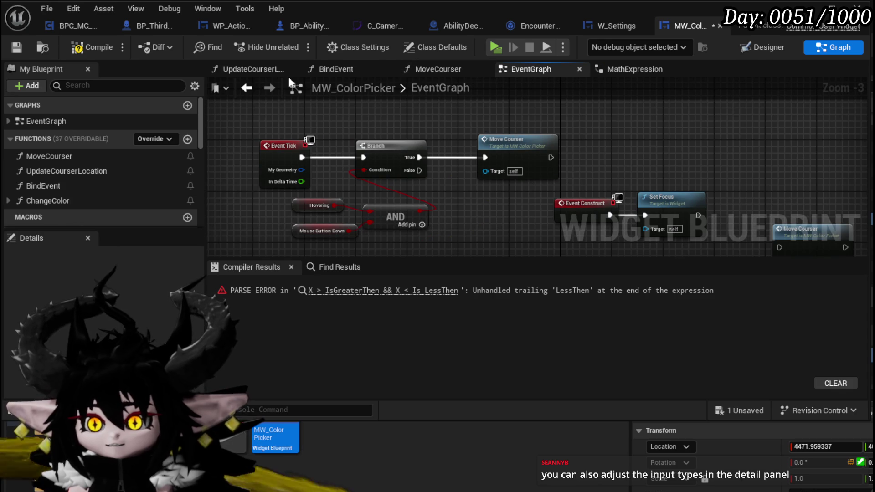
pyautogui.click(434, 71)
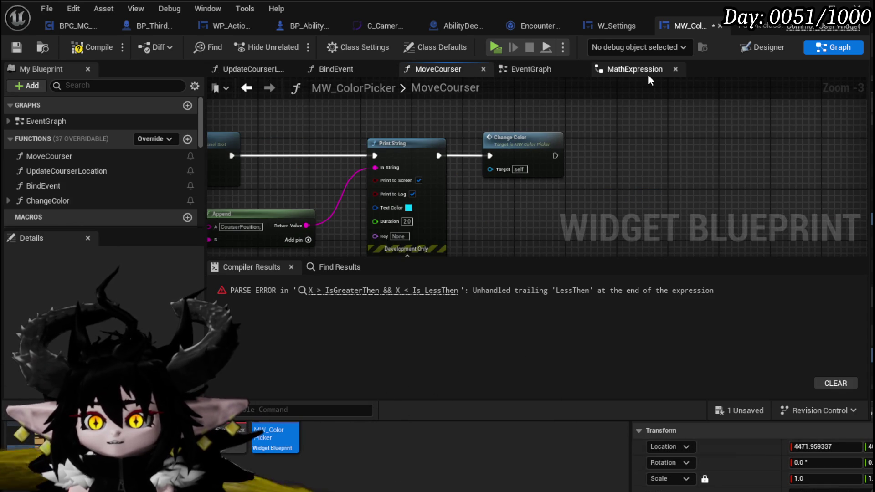
# - Reopen the ChangeColor graph and zoom in on the (X > IsGreaterThen) && (X < IsLessThen) node
pyautogui.doubleClick(70, 197)
pyautogui.scroll(3, 571, 146)
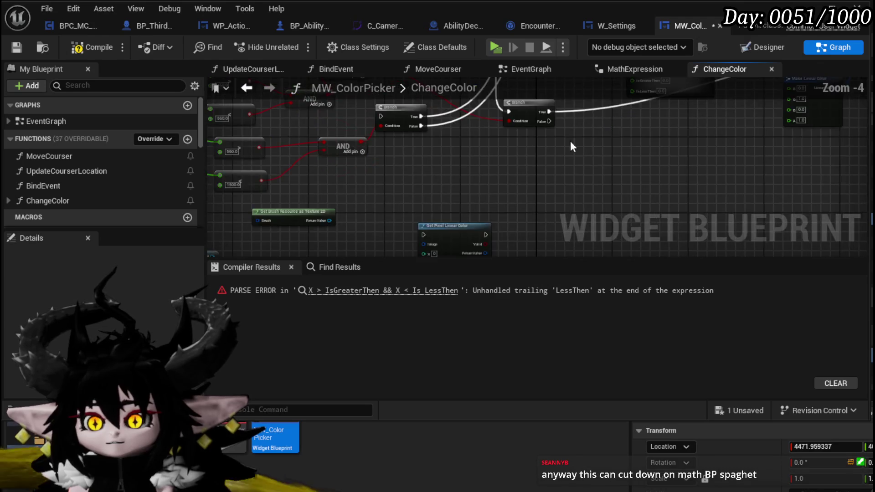
pyautogui.scroll(2, 461, 184)
pyautogui.moveTo(352, 195)
pyautogui.mouseDown()
pyautogui.moveTo(315, 245)
pyautogui.moveTo(480, 136)
pyautogui.mouseUp()
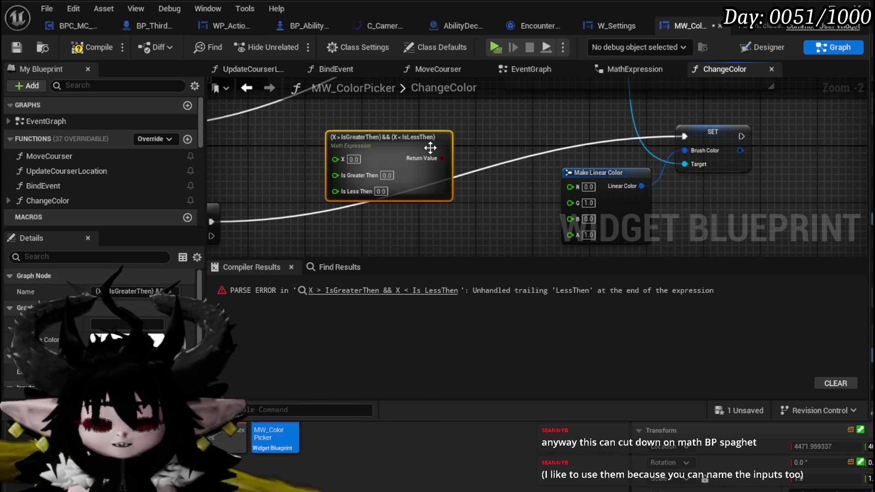
pyautogui.moveTo(392, 139)
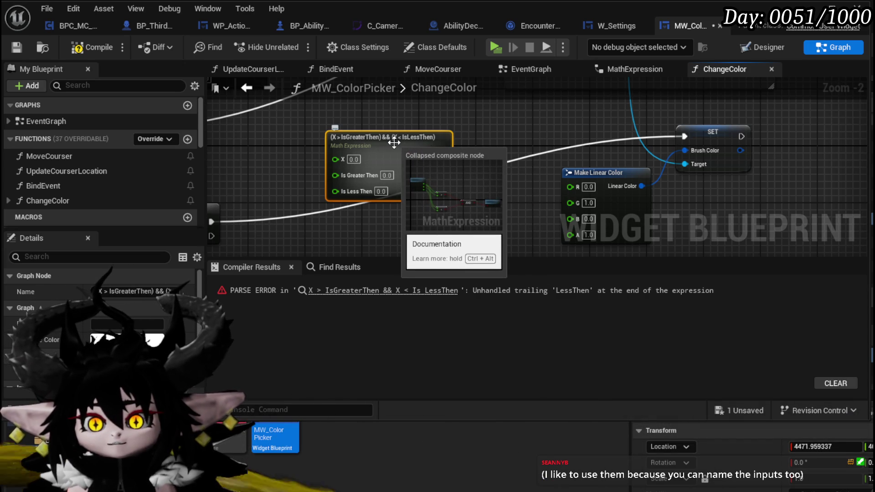
# - Edit the Math Expression, appending AND and a pasted copy of the X range condition
pyautogui.rightClick(395, 142)
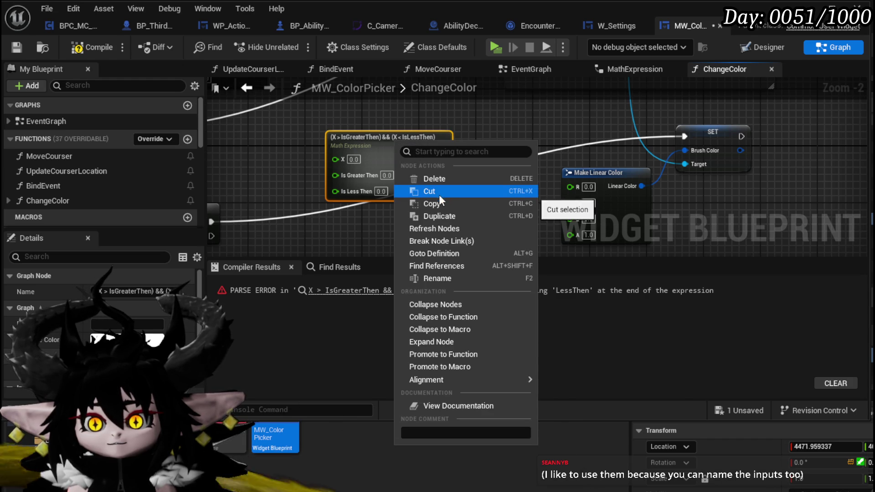
pyautogui.click(445, 277)
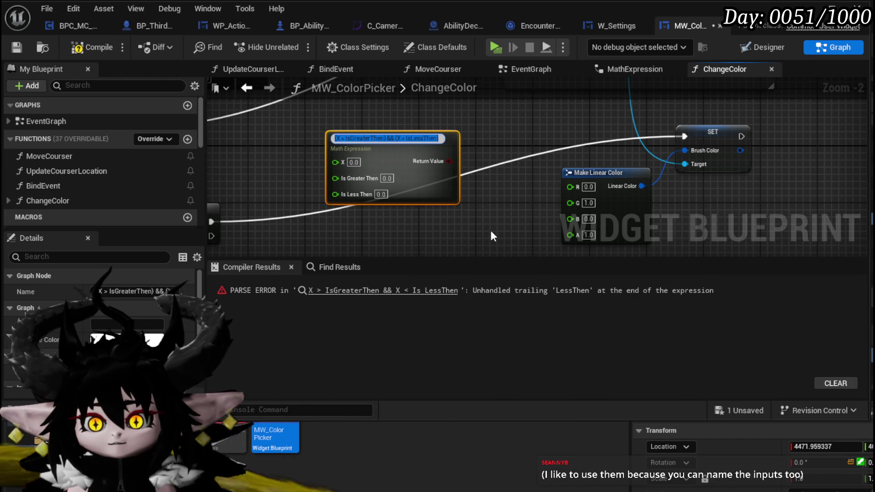
pyautogui.press('Return')
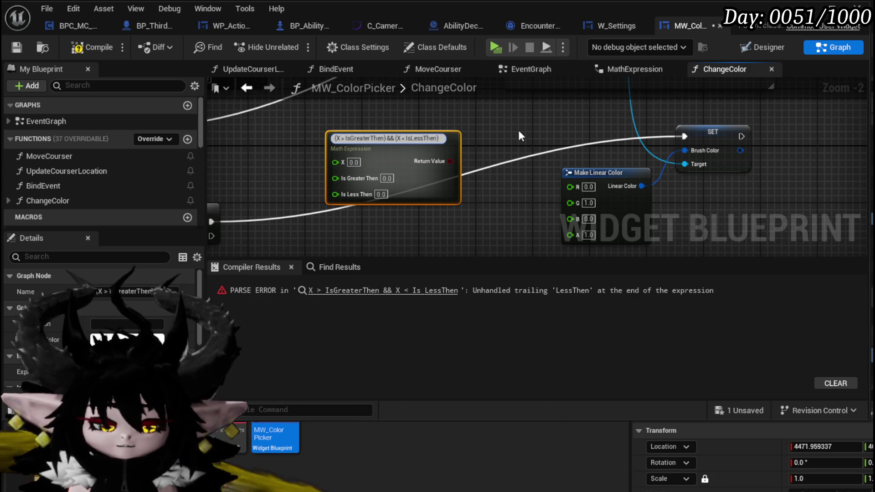
pyautogui.write(' AND')
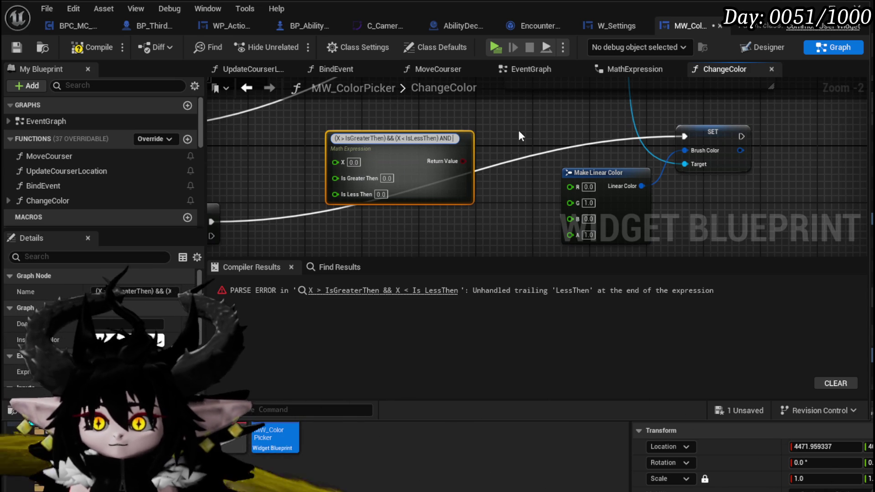
pyautogui.moveTo(439, 137); pyautogui.dragTo(316, 139)
pyautogui.hotkey('ctrl', 'c')
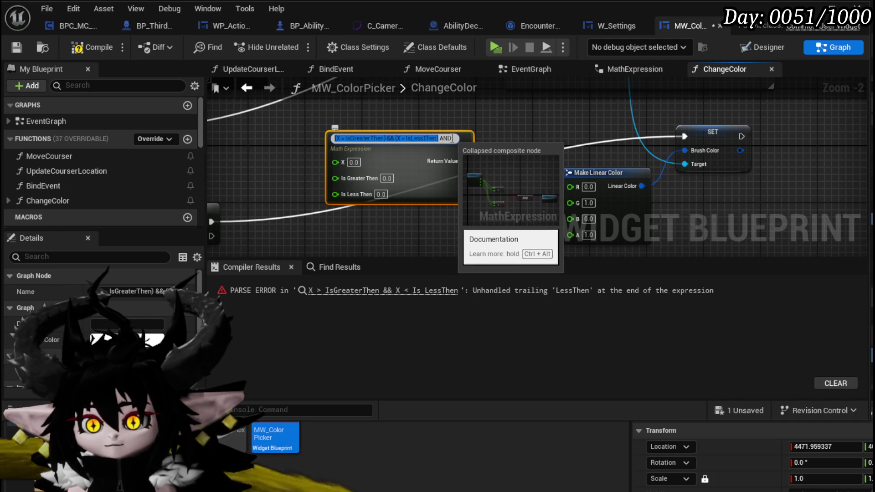
pyautogui.click(453, 138)
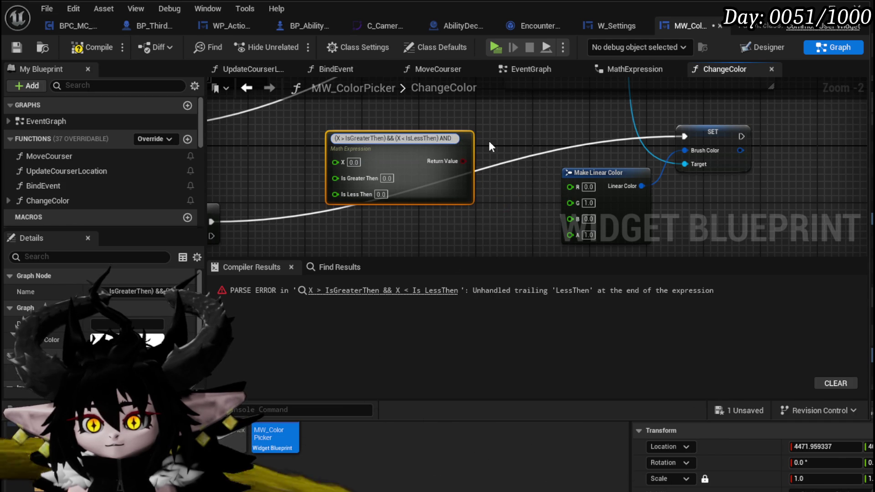
pyautogui.hotkey('ctrl', 'v')
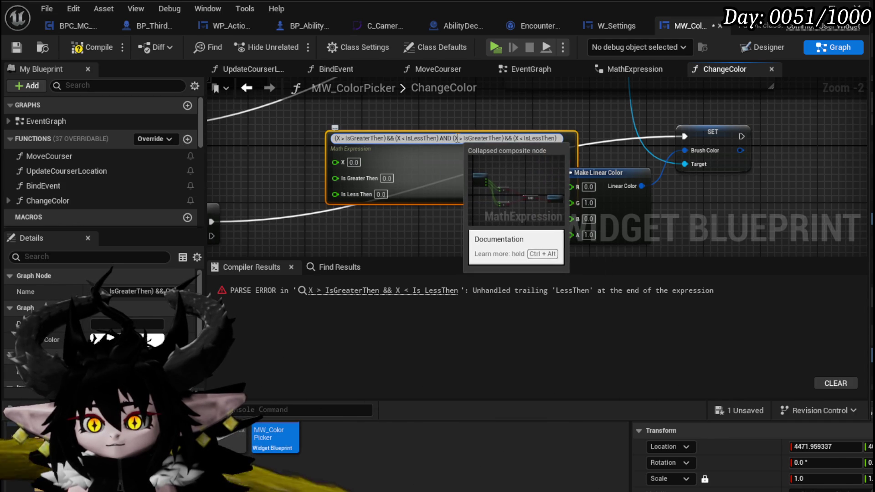
# - Rewrite the copied condition with Y variables, join with &&, and commit the six-input expression
pyautogui.click(457, 138)
pyautogui.press('BackSpace')
pyautogui.write('Y')
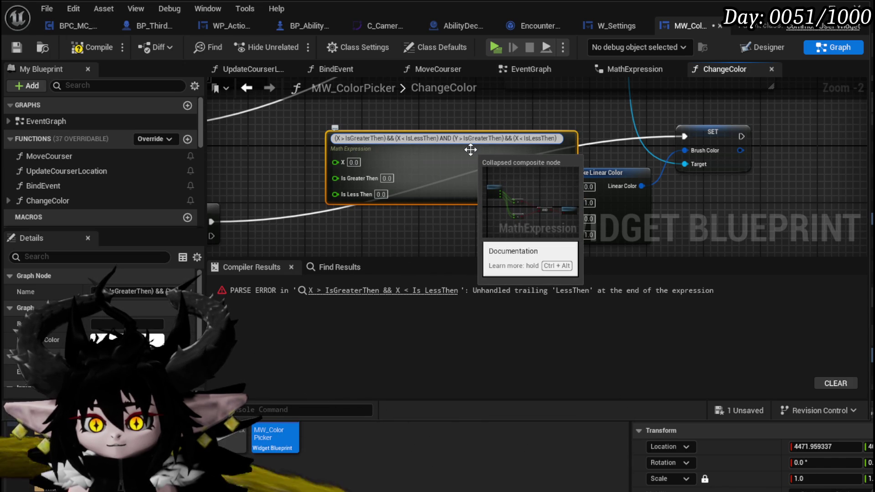
pyautogui.write('X > ')
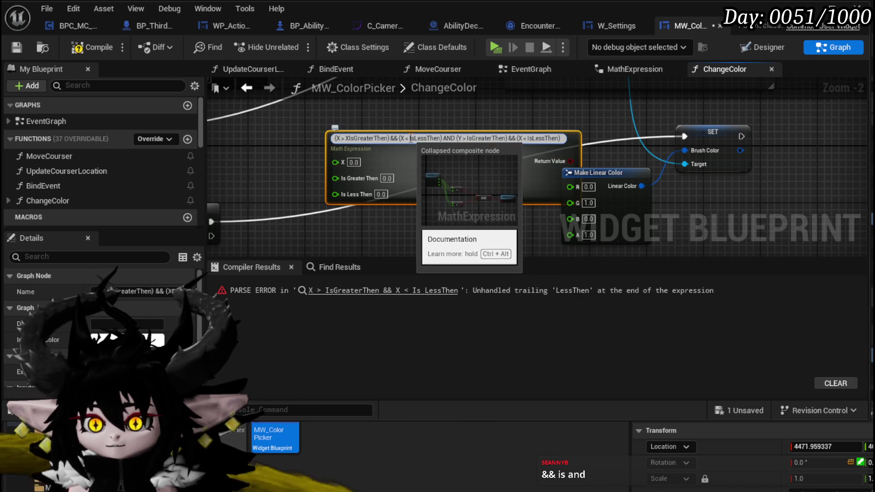
pyautogui.write('X')
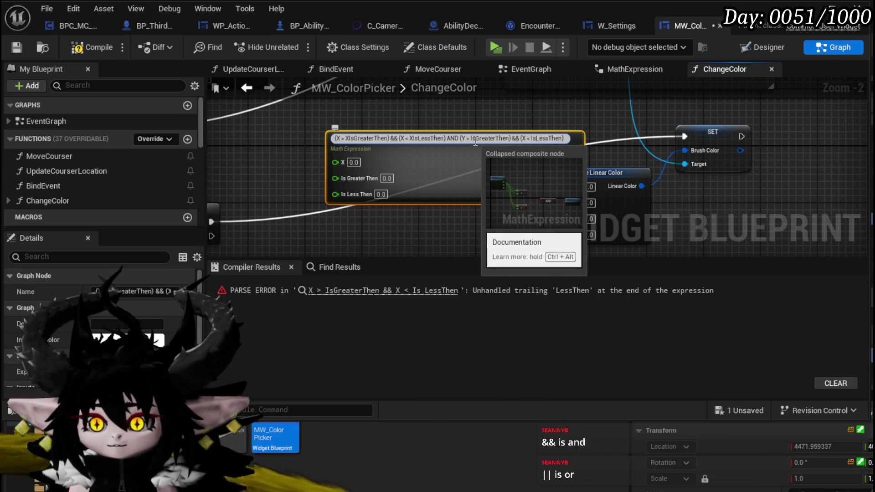
pyautogui.doubleClick(452, 138)
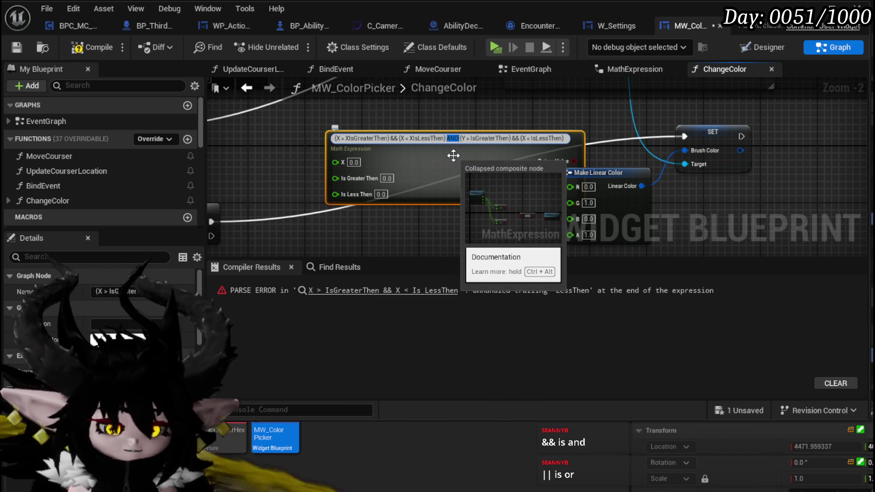
pyautogui.write('&&')
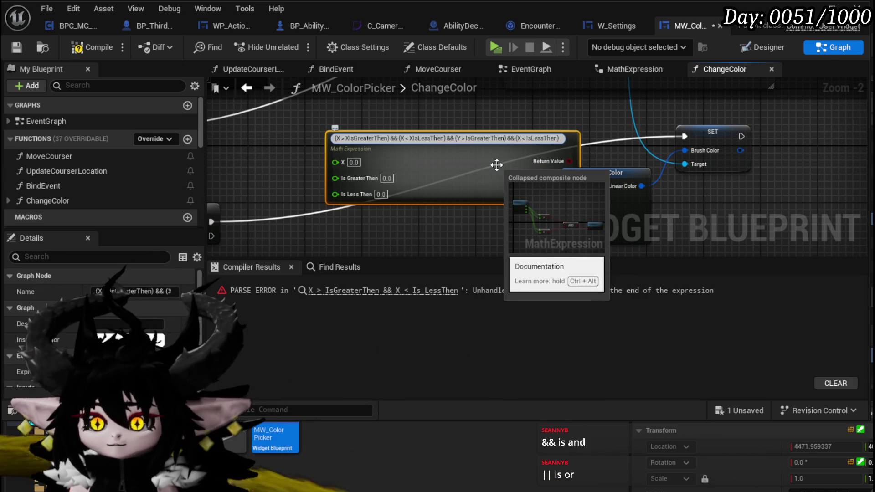
pyautogui.click(466, 138)
pyautogui.write('Y > ')
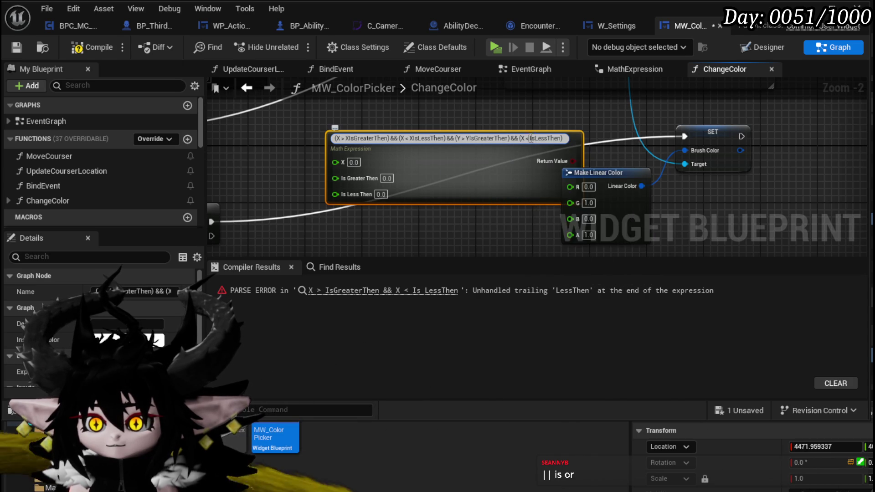
pyautogui.write('Y')
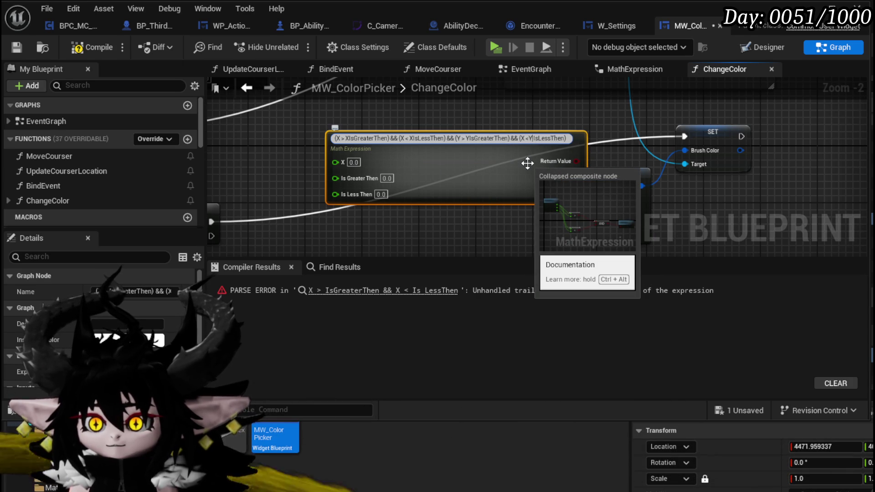
pyautogui.press('Delete')
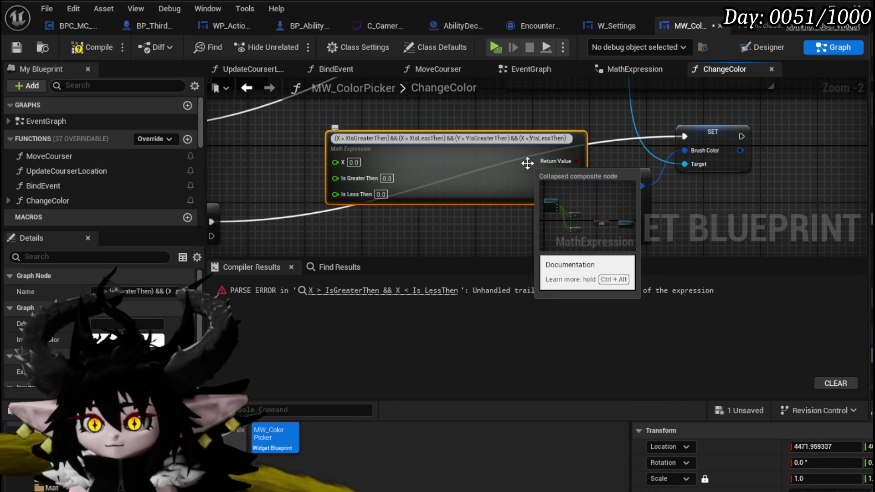
pyautogui.press('Return')
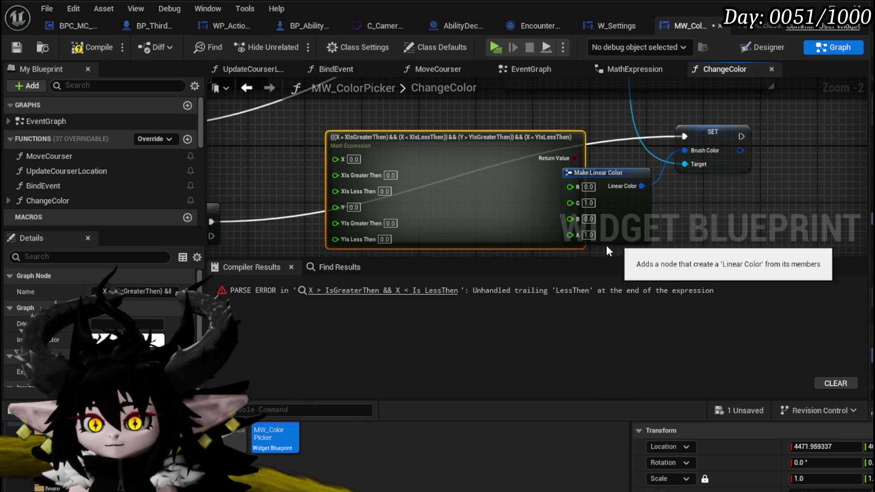
pyautogui.moveTo(502, 142); pyautogui.dragTo(438, 128)
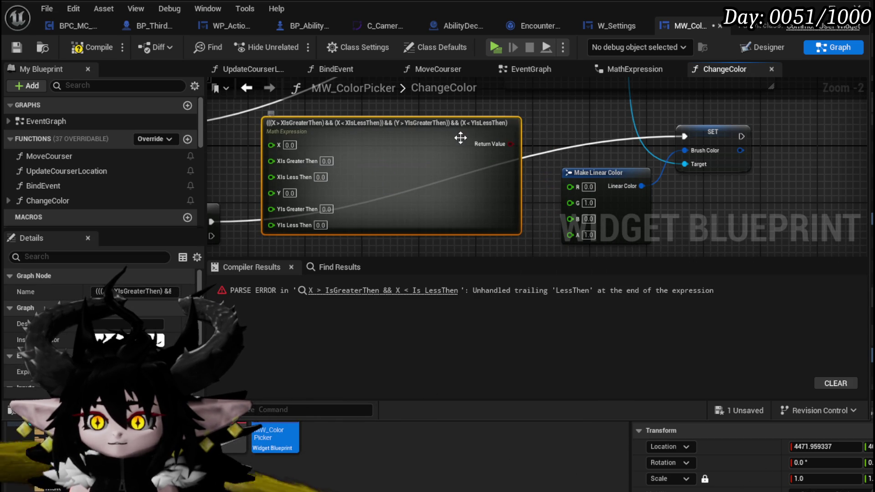
# - Review the rebuilt expression's inner graph, compile the blueprint, and return to the EventGraph
pyautogui.doubleClick(461, 137)
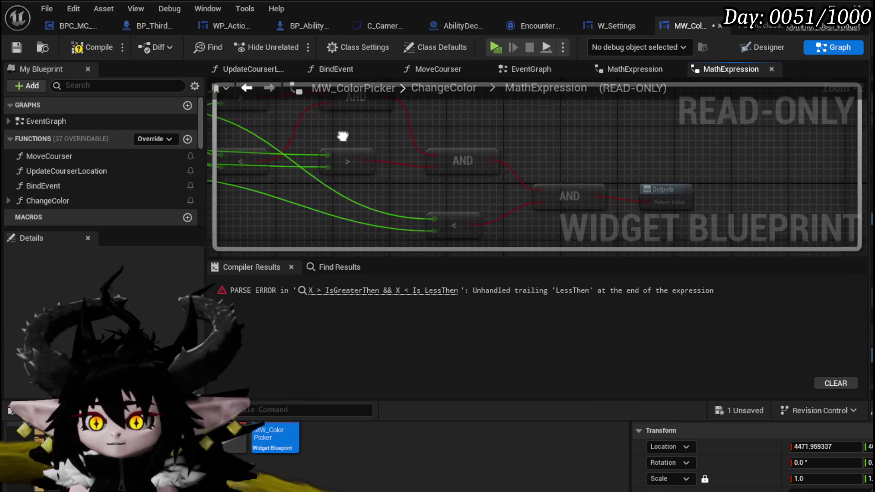
pyautogui.moveTo(343, 136); pyautogui.dragTo(449, 141)
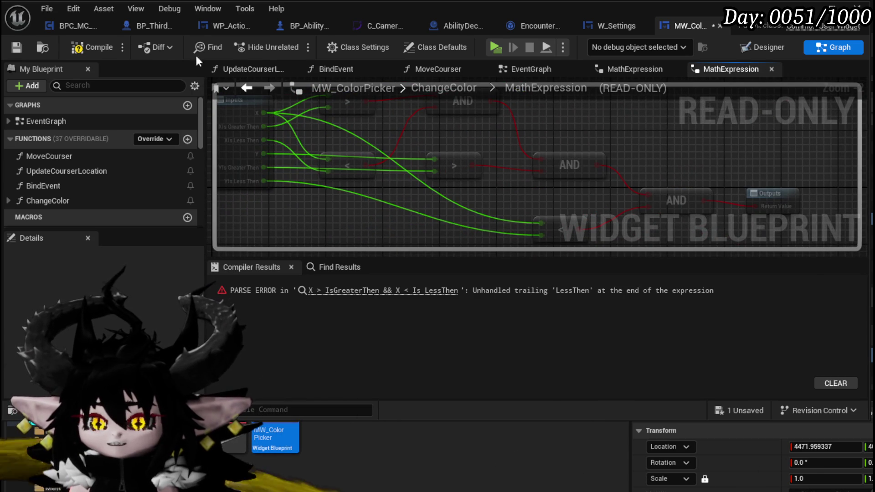
pyautogui.click(87, 49)
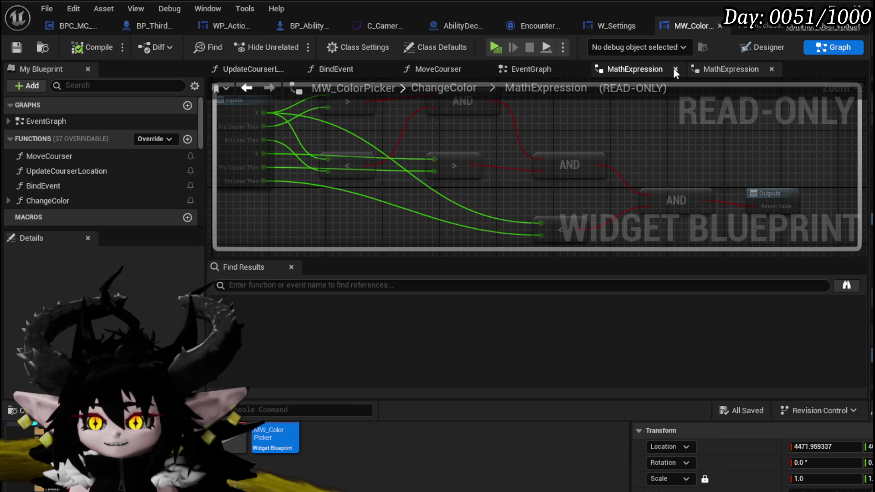
pyautogui.click(543, 70)
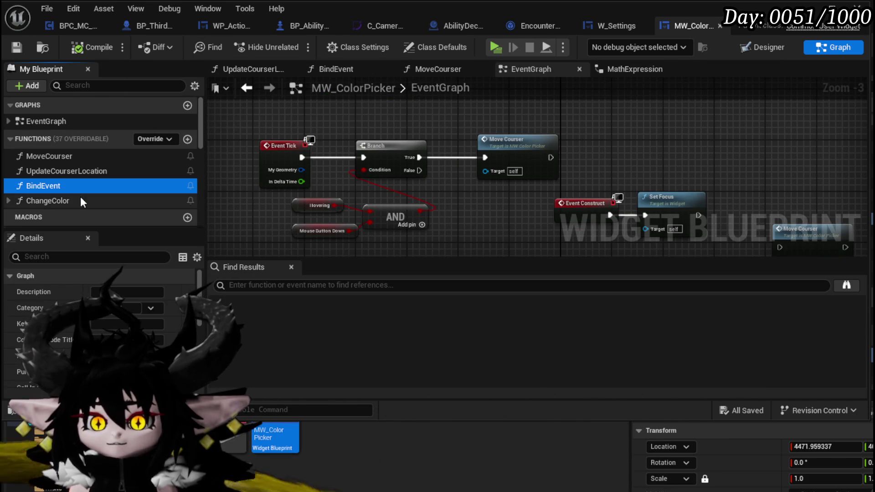
# - Reopen the ChangeColor graph and rearrange the Math Expression and 1500.0 comparison nodes
pyautogui.doubleClick(80, 197)
pyautogui.scroll(3, 460, 180)
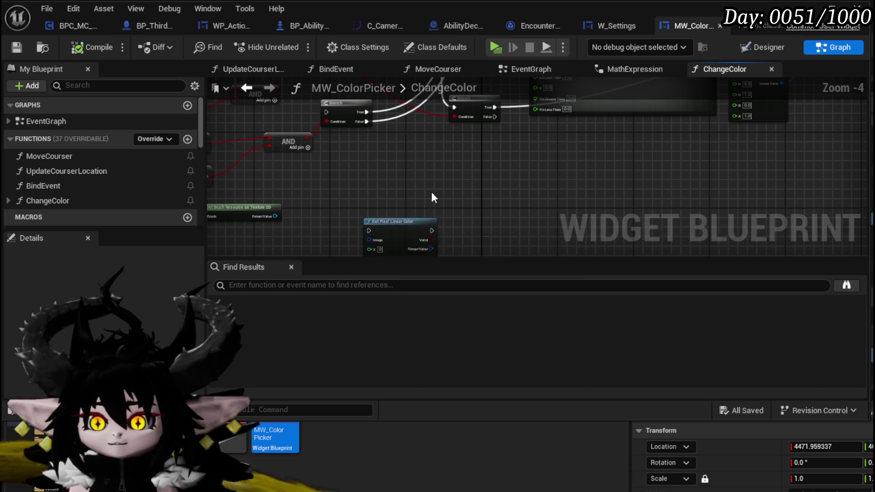
pyautogui.scroll(4, 431, 193)
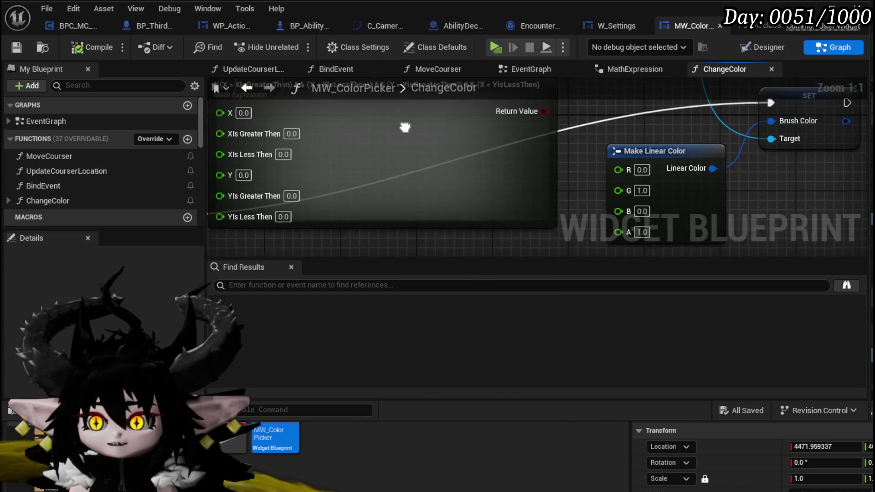
pyautogui.scroll(-3, 470, 132)
pyautogui.moveTo(471, 133)
pyautogui.mouseDown()
pyautogui.moveTo(509, 129)
pyautogui.moveTo(217, 88)
pyautogui.moveTo(327, 124)
pyautogui.moveTo(237, 170)
pyautogui.moveTo(181, 125)
pyautogui.moveTo(499, 46)
pyautogui.moveTo(496, 291)
pyautogui.moveTo(535, 86)
pyautogui.moveTo(533, 116)
pyautogui.mouseUp()
pyautogui.scroll(-2, 509, 129)
pyautogui.scroll(3, 463, 195)
pyautogui.moveTo(512, 208); pyautogui.dragTo(358, 164)
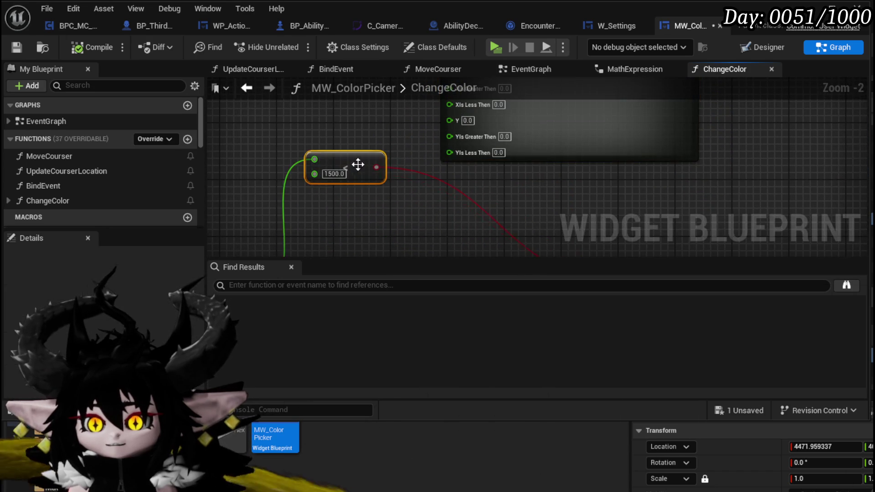
pyautogui.scroll(-4, 365, 168)
pyautogui.scroll(4, 305, 171)
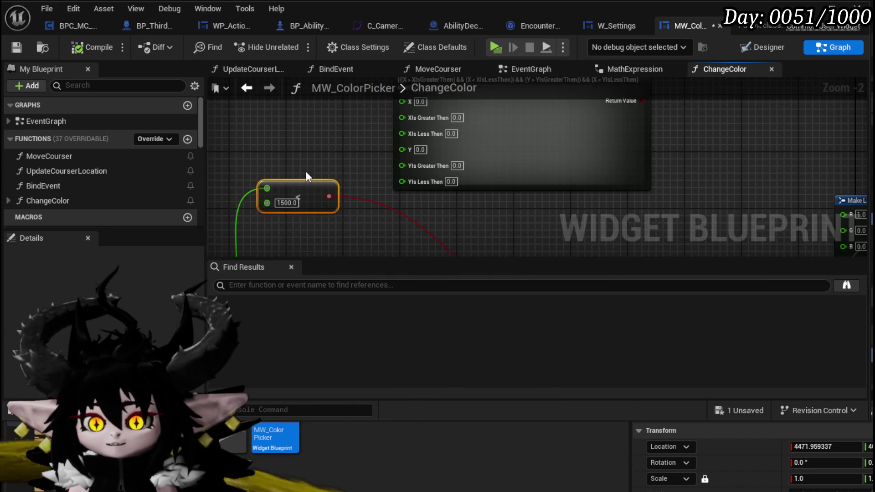
pyautogui.scroll(-1, 330, 182)
pyautogui.scroll(1, 319, 191)
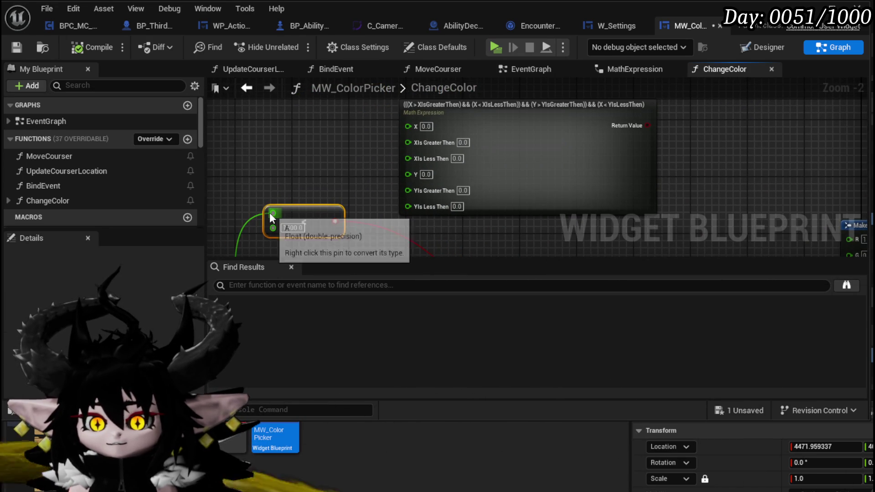
pyautogui.moveTo(269, 213)
pyautogui.mouseDown()
pyautogui.moveTo(271, 175)
pyautogui.moveTo(269, 193)
pyautogui.moveTo(322, 137)
pyautogui.mouseUp()
# - Wire Break Vector 2D X into the Math Expression and set XIsLessThen to 1500
pyautogui.moveTo(371, 124); pyautogui.dragTo(374, 124)
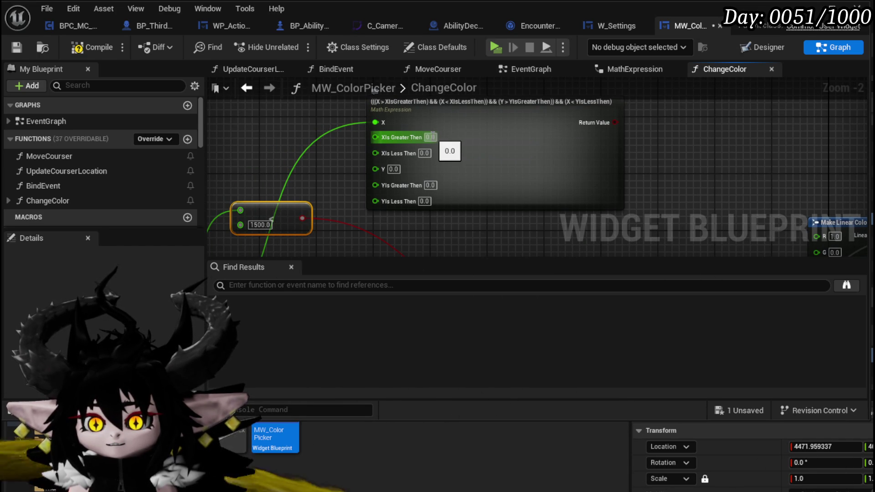
pyautogui.press('BackSpace')
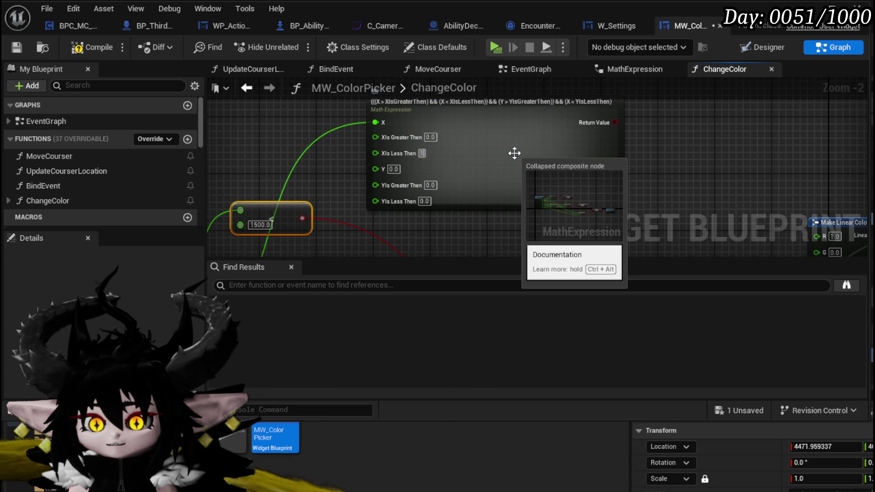
pyautogui.write('500')
pyautogui.click(312, 164)
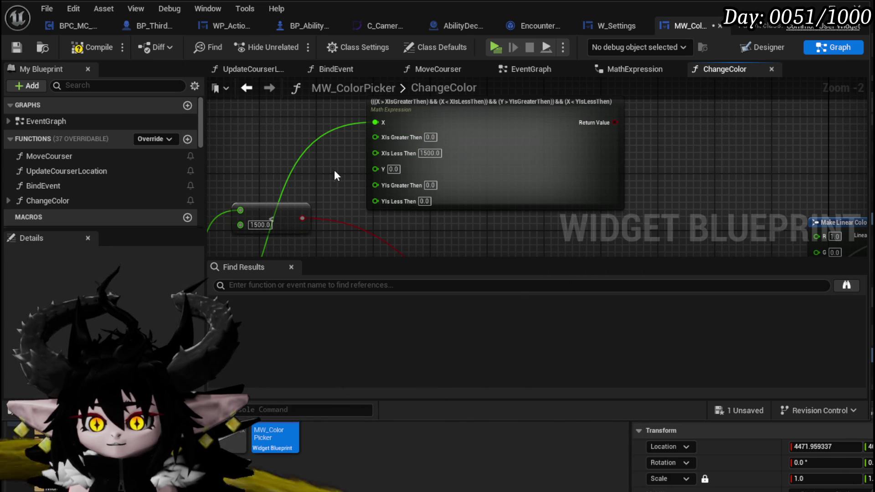
# - Set the Y limits on the Math Expression: YIsGreaterThen 460 and YIsLessThen 560
pyautogui.scroll(-1, 367, 180)
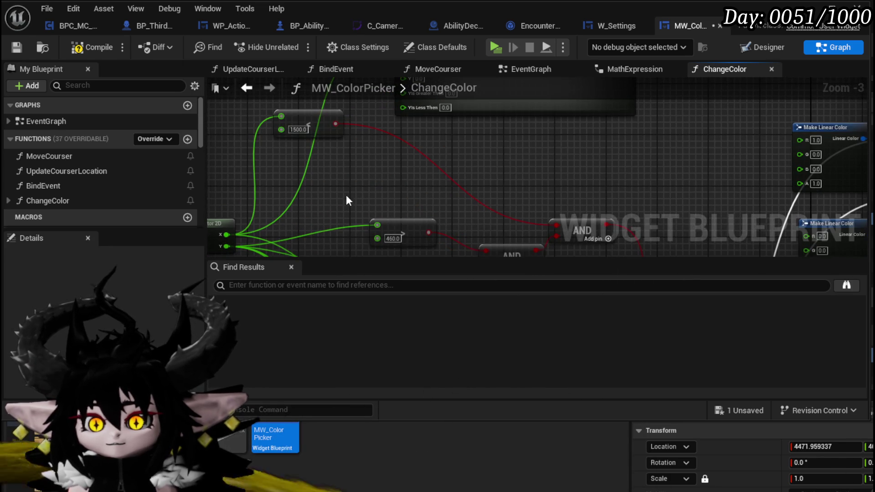
pyautogui.moveTo(280, 214); pyautogui.dragTo(268, 136)
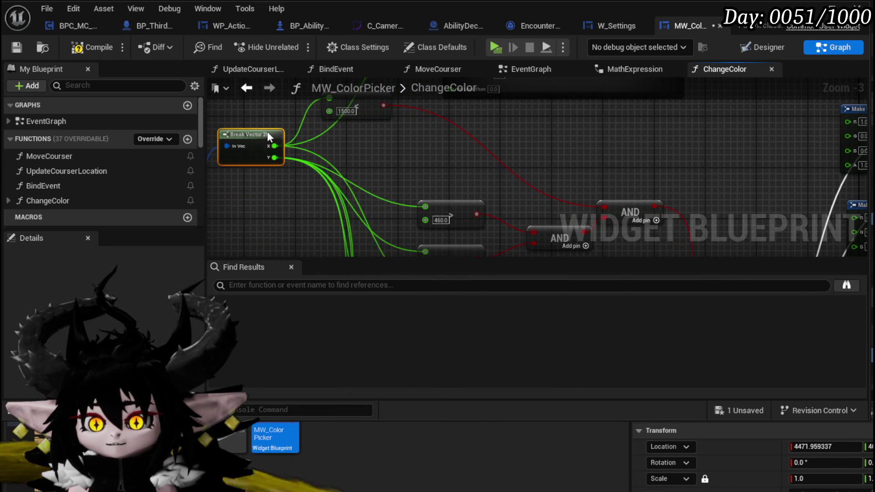
pyautogui.moveTo(455, 204)
pyautogui.mouseDown()
pyautogui.moveTo(394, 145)
pyautogui.moveTo(456, 201)
pyautogui.moveTo(361, 252)
pyautogui.mouseUp()
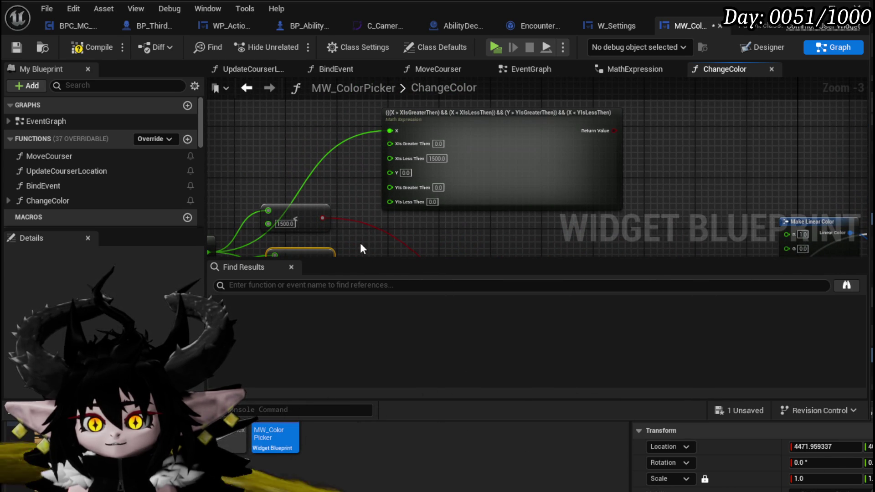
pyautogui.moveTo(360, 247)
pyautogui.mouseDown()
pyautogui.moveTo(362, 177)
pyautogui.moveTo(338, 240)
pyautogui.mouseUp()
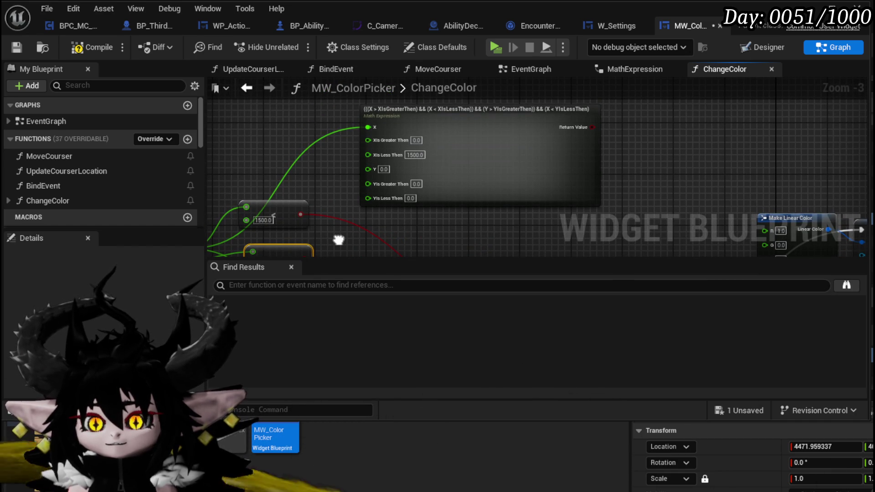
pyautogui.moveTo(338, 240)
pyautogui.mouseDown()
pyautogui.moveTo(377, 178)
pyautogui.moveTo(370, 200)
pyautogui.mouseUp()
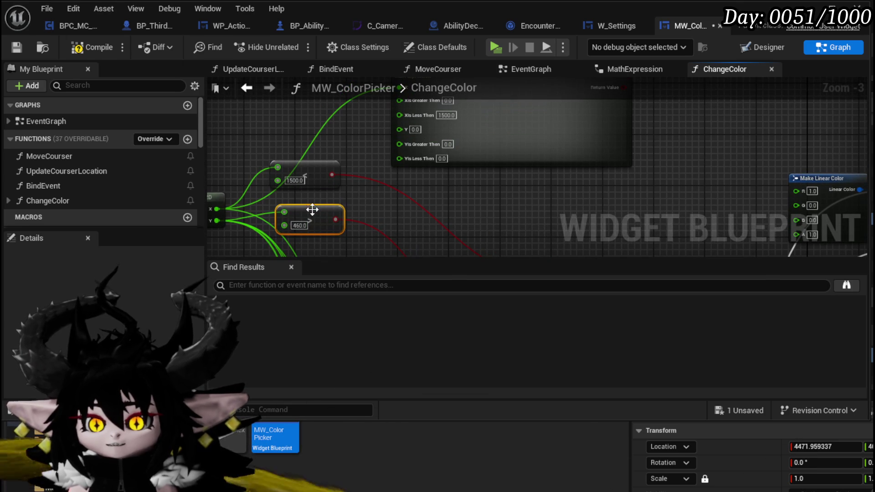
pyautogui.click(301, 225)
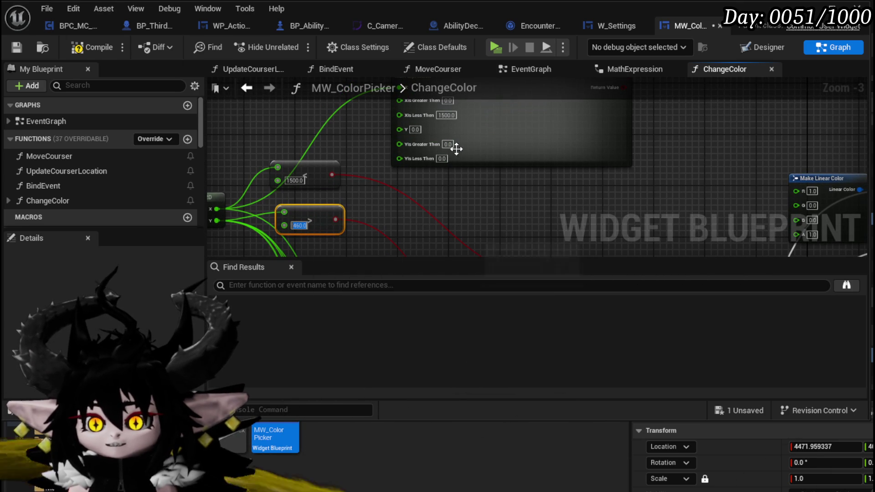
pyautogui.scroll(-3, 466, 211)
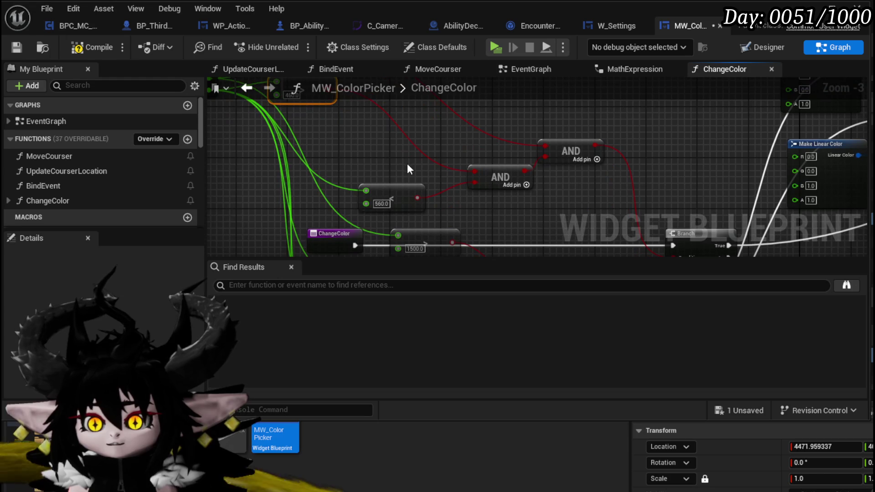
pyautogui.hotkey('ctrl', 'z')
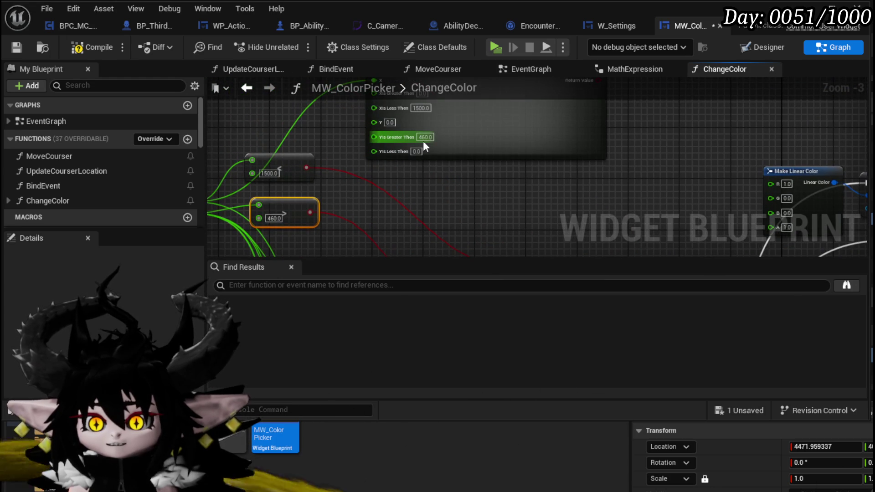
pyautogui.write('560')
pyautogui.moveTo(433, 185); pyautogui.dragTo(461, 207)
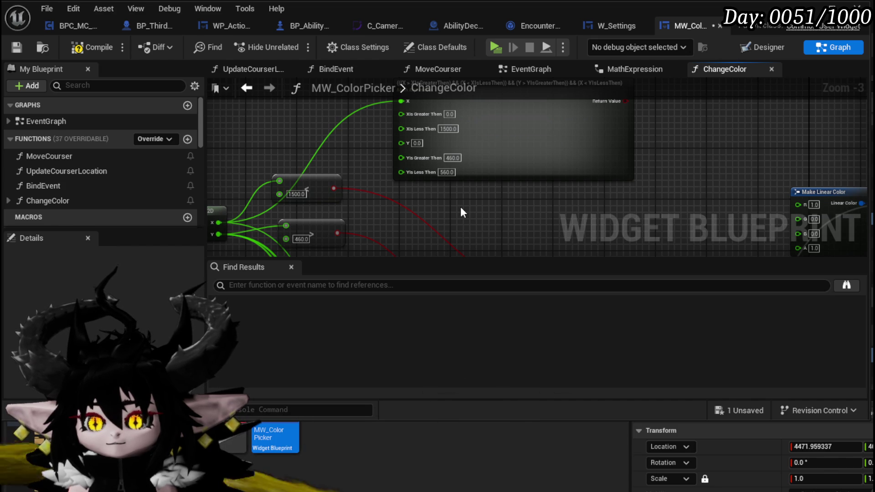
# - Compile, wire Break Vector 2D Y into the Math Expression's Y pin, and save
pyautogui.click(94, 45)
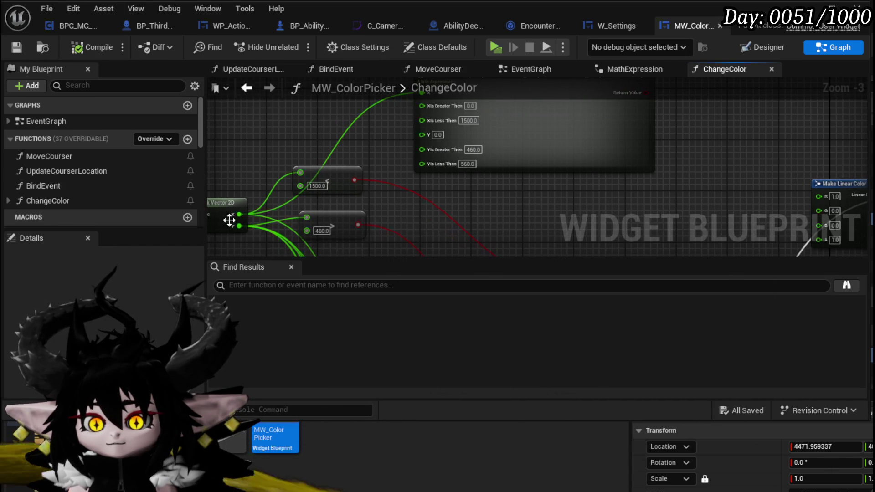
pyautogui.moveTo(238, 226); pyautogui.dragTo(422, 134)
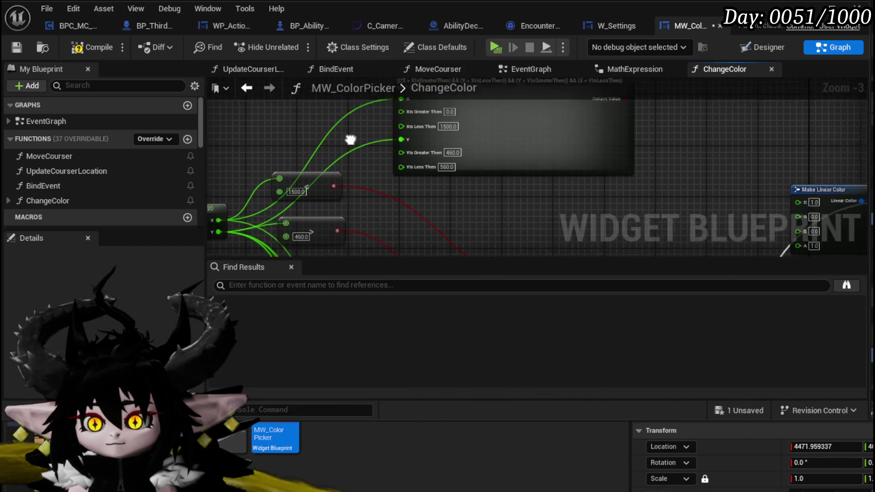
pyautogui.click(19, 47)
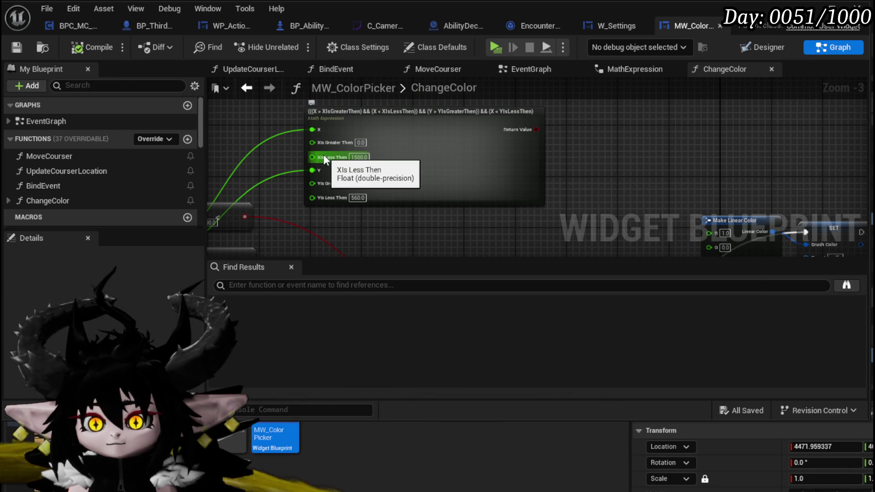
# - Reposition the Break Vector 2D node and bring the colour-setting nodes into view
pyautogui.moveTo(324, 155); pyautogui.dragTo(435, 125)
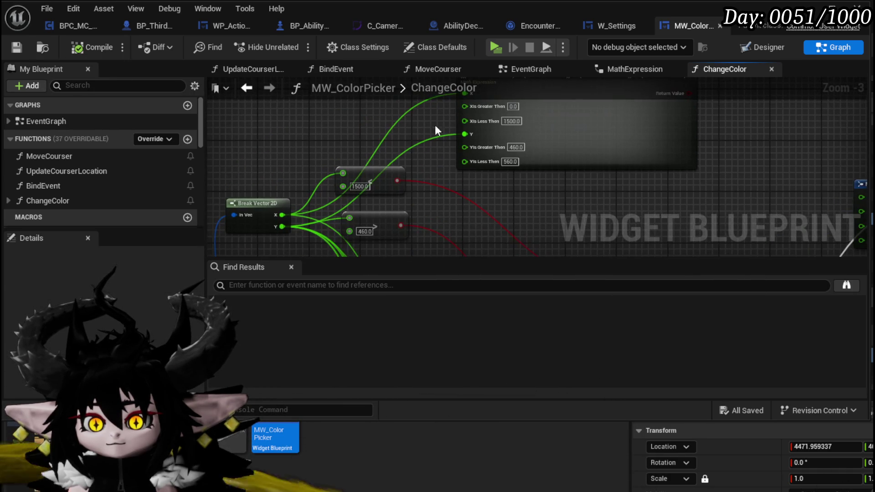
pyautogui.moveTo(268, 204)
pyautogui.mouseDown()
pyautogui.moveTo(253, 103)
pyautogui.moveTo(246, 119)
pyautogui.mouseUp()
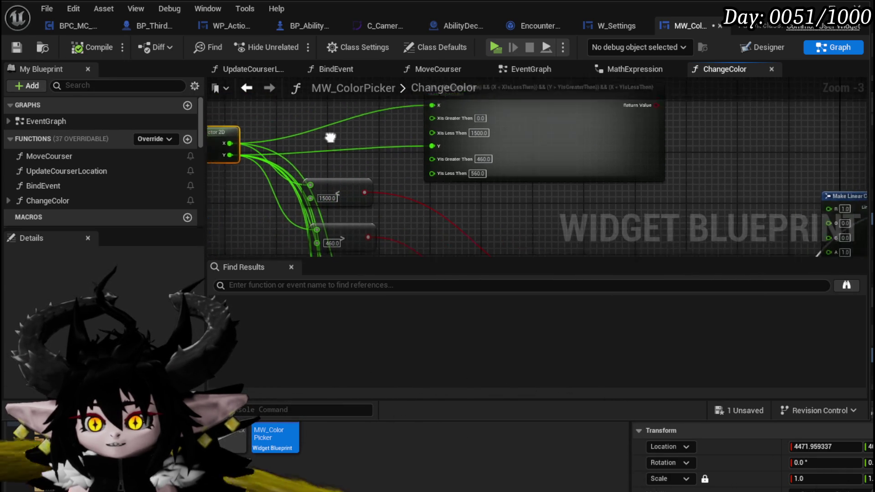
pyautogui.moveTo(311, 141)
pyautogui.mouseDown()
pyautogui.moveTo(428, 135)
pyautogui.moveTo(401, 132)
pyautogui.mouseUp()
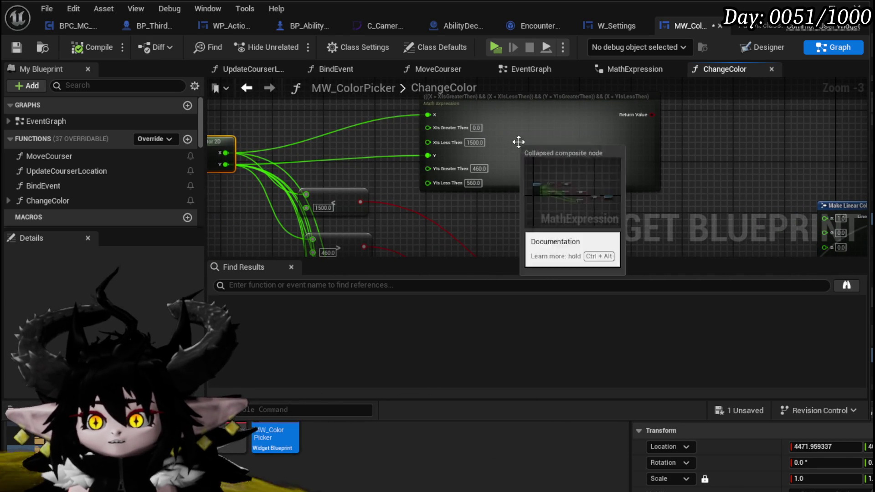
pyautogui.moveTo(723, 149)
pyautogui.mouseDown()
pyautogui.moveTo(567, 162)
pyautogui.moveTo(365, 132)
pyautogui.moveTo(445, 122)
pyautogui.moveTo(555, 137)
pyautogui.moveTo(552, 156)
pyautogui.mouseUp()
pyautogui.scroll(-2, 551, 155)
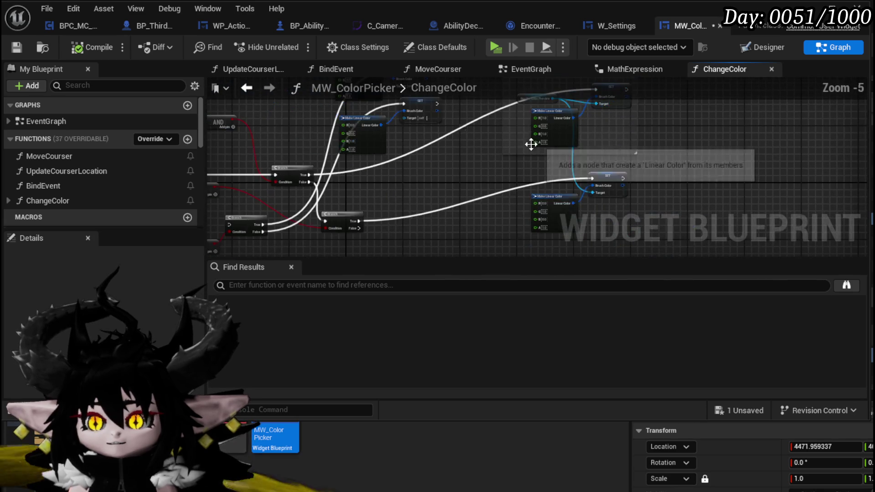
# - Add a Border Color Preview getter to the SET node and arrange the colour-setting nodes
pyautogui.moveTo(515, 222)
pyautogui.mouseDown()
pyautogui.moveTo(623, 185)
pyautogui.moveTo(477, 141)
pyautogui.moveTo(493, 191)
pyautogui.moveTo(561, 94)
pyautogui.moveTo(566, 127)
pyautogui.moveTo(471, 134)
pyautogui.mouseUp()
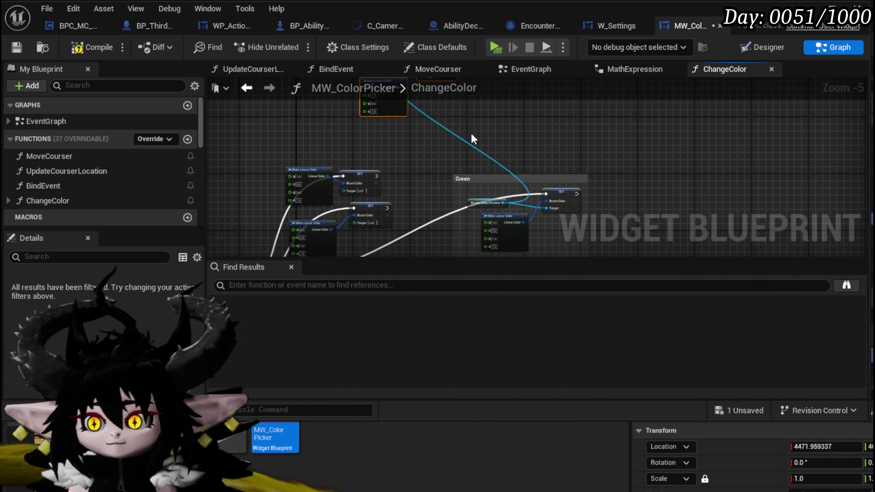
pyautogui.scroll(3, 441, 188)
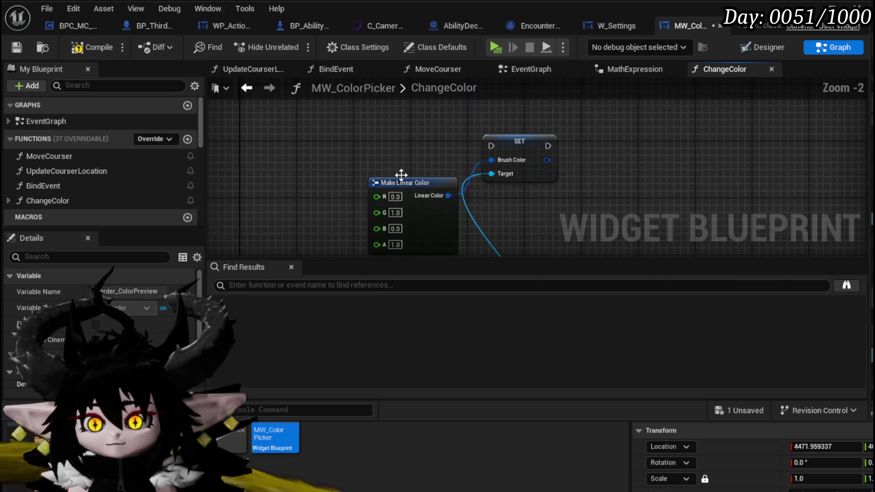
pyautogui.hotkey('ctrl', 'v')
pyautogui.moveTo(454, 171); pyautogui.dragTo(506, 170)
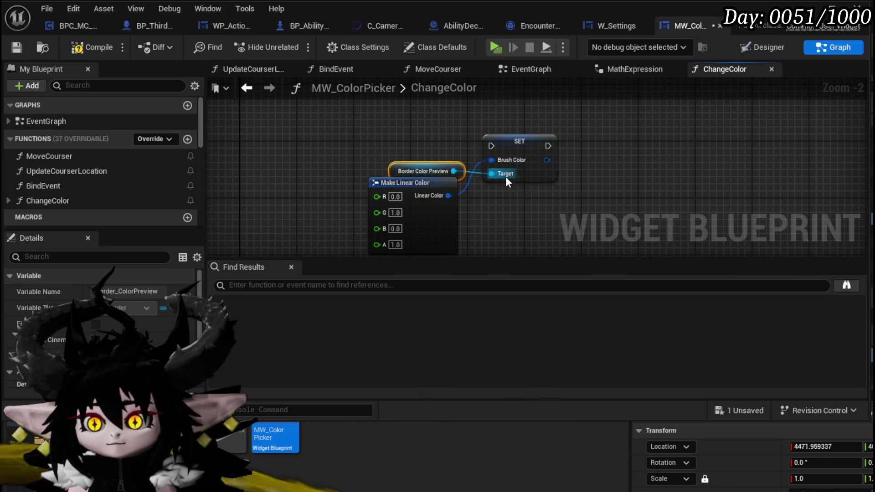
pyautogui.moveTo(375, 180); pyautogui.dragTo(381, 187)
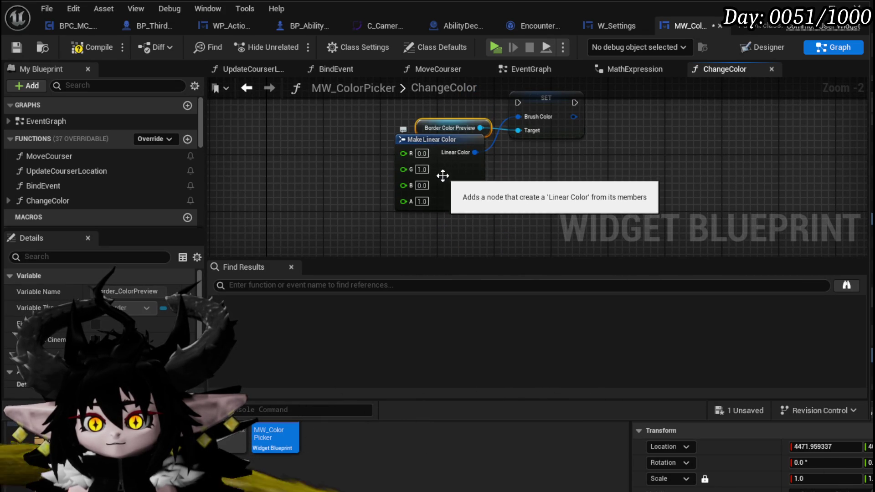
pyautogui.scroll(-2, 455, 192)
pyautogui.moveTo(381, 148); pyautogui.dragTo(523, 104)
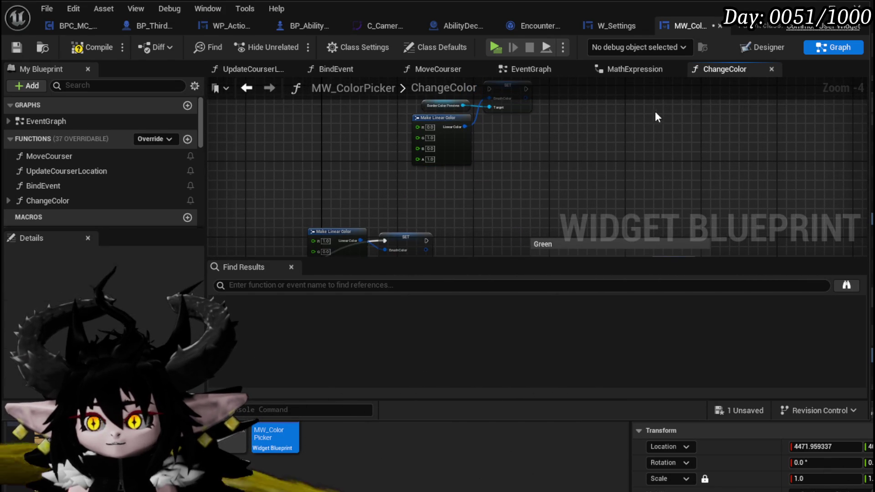
pyautogui.click(774, 48)
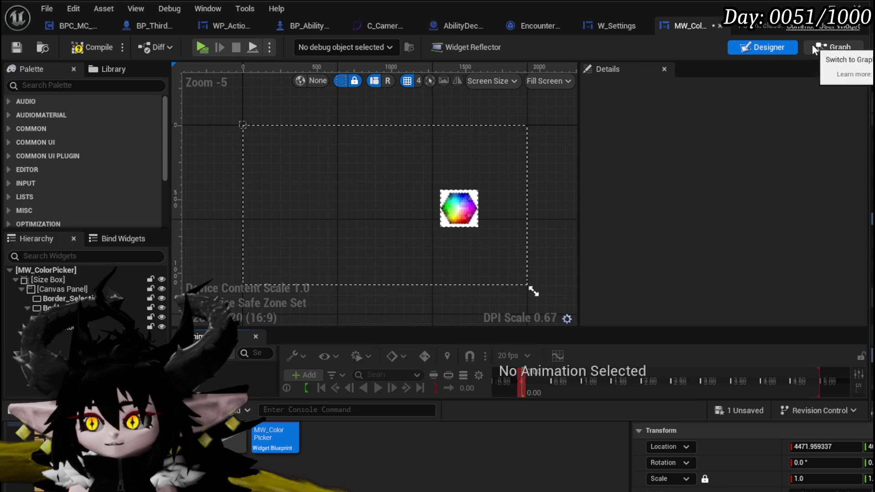
pyautogui.click(830, 46)
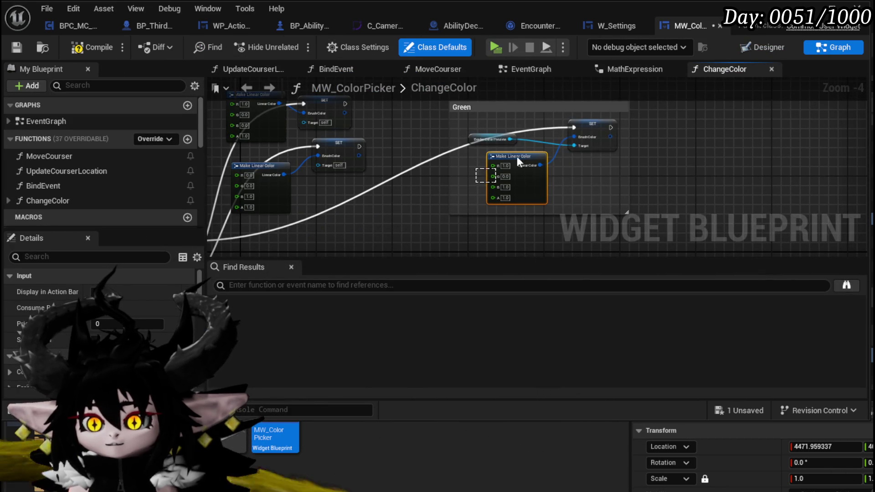
pyautogui.moveTo(582, 137); pyautogui.dragTo(349, 127)
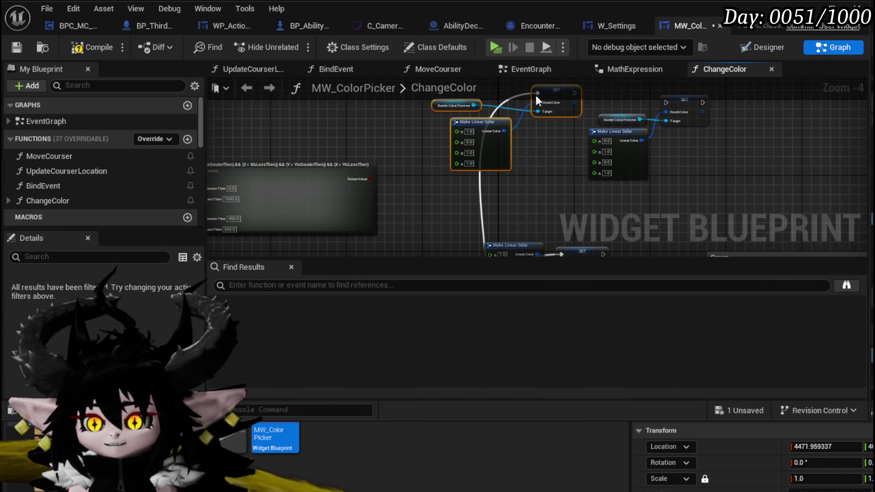
pyautogui.moveTo(535, 95); pyautogui.dragTo(481, 150)
pyautogui.moveTo(380, 215); pyautogui.dragTo(462, 157)
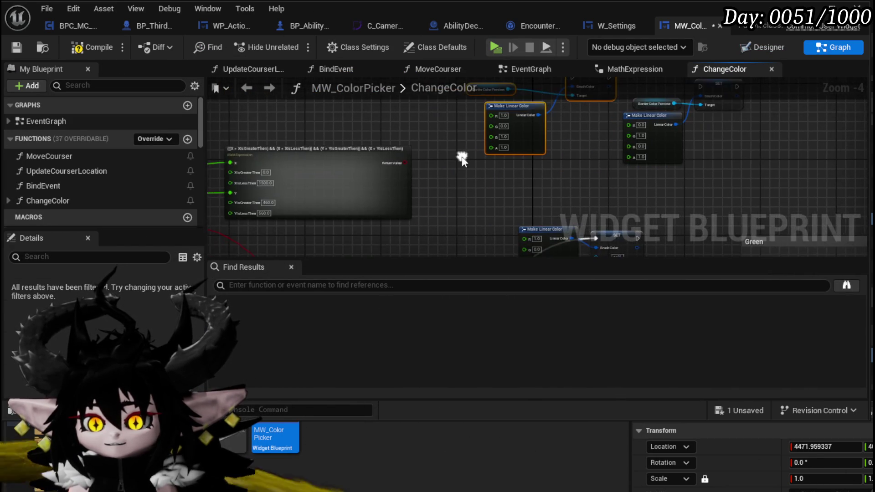
pyautogui.scroll(1, 412, 168)
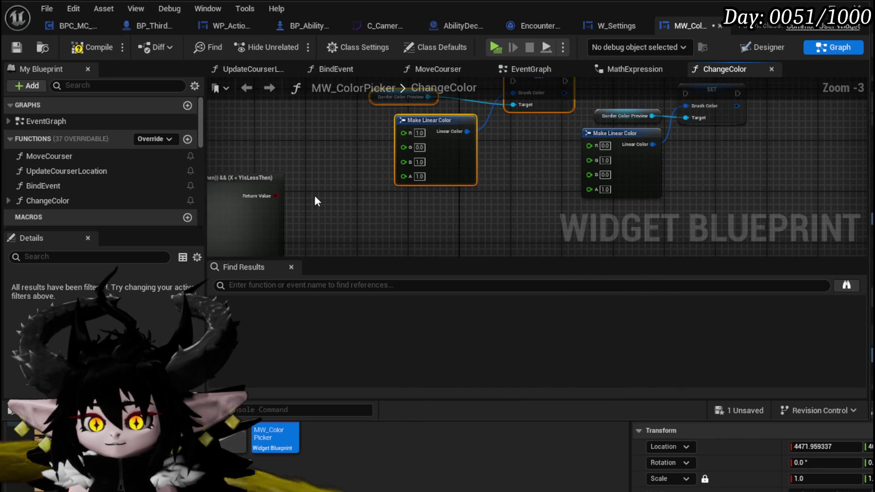
# - Add a Branch driven by the range-check result, wiring True to the border colour setter
pyautogui.moveTo(275, 196)
pyautogui.mouseDown()
pyautogui.moveTo(318, 193)
pyautogui.moveTo(347, 137)
pyautogui.moveTo(310, 190)
pyautogui.mouseUp()
pyautogui.moveTo(450, 145); pyautogui.dragTo(450, 145)
pyautogui.moveTo(275, 171)
pyautogui.mouseDown()
pyautogui.moveTo(365, 149)
pyautogui.moveTo(346, 111)
pyautogui.mouseUp()
pyautogui.moveTo(376, 156); pyautogui.dragTo(321, 218)
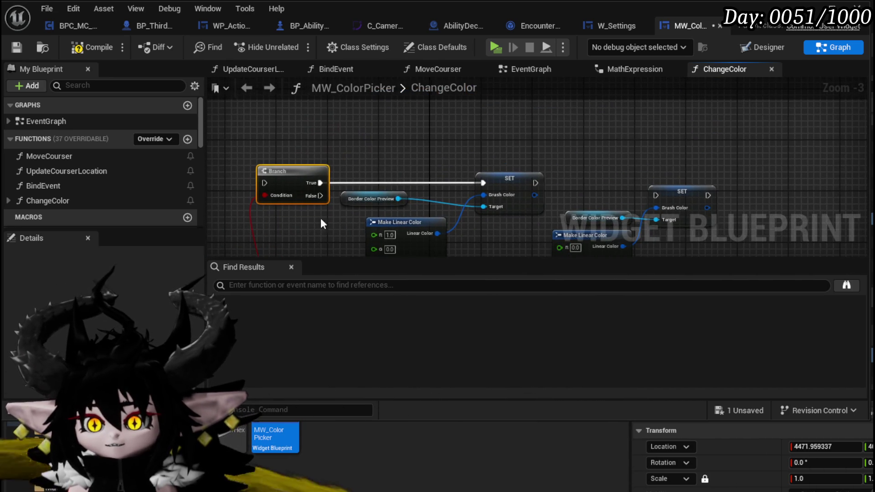
pyautogui.moveTo(375, 173)
pyautogui.mouseDown()
pyautogui.moveTo(404, 225)
pyautogui.moveTo(499, 114)
pyautogui.moveTo(492, 107)
pyautogui.moveTo(465, 163)
pyautogui.moveTo(450, 167)
pyautogui.moveTo(507, 247)
pyautogui.mouseUp()
pyautogui.moveTo(586, 132)
pyautogui.mouseDown()
pyautogui.moveTo(443, 203)
pyautogui.moveTo(453, 144)
pyautogui.moveTo(409, 130)
pyautogui.mouseUp()
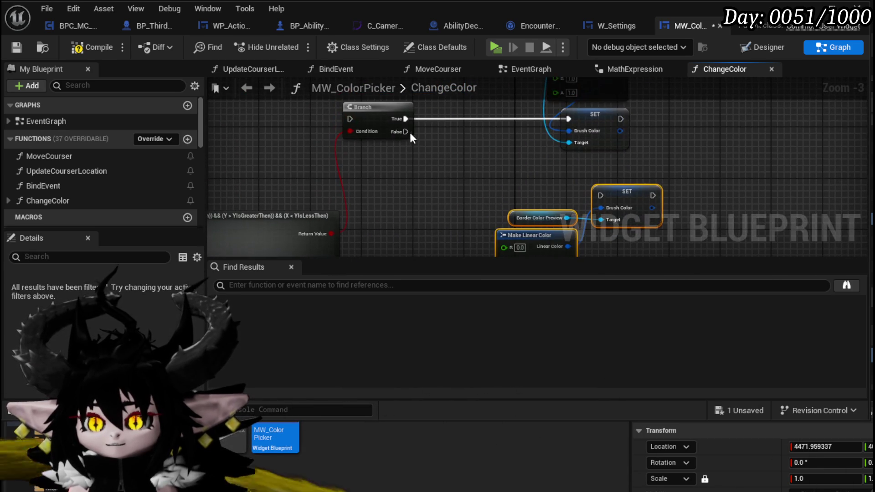
# - Chain a second Branch off the False output and duplicate the range-check Math Expression
pyautogui.moveTo(425, 182); pyautogui.dragTo(425, 183)
pyautogui.write('branch')
pyautogui.press('Return')
pyautogui.scroll(-2, 465, 120)
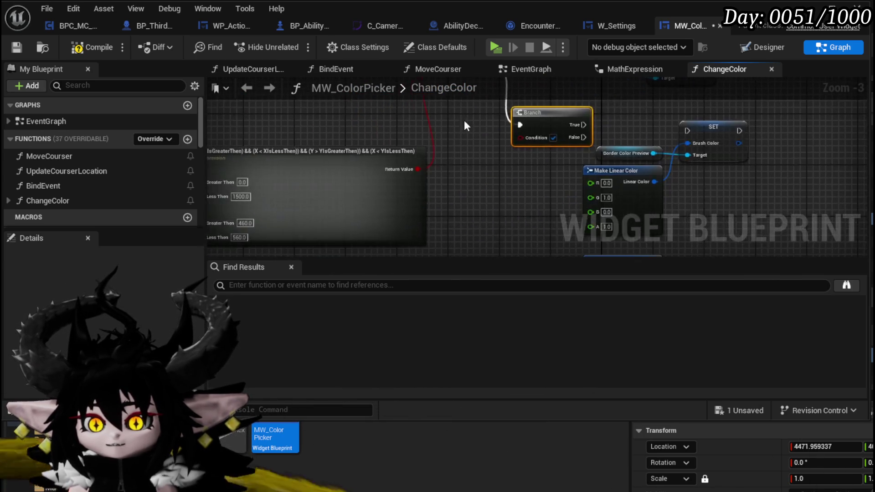
pyautogui.click(384, 125)
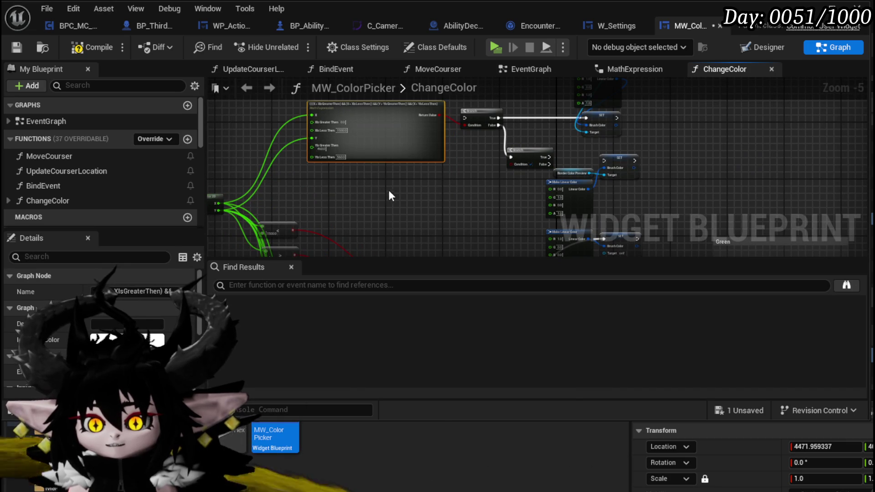
pyautogui.hotkey('ctrl', 'd')
# - Place the duplicated expression and set its X bounds to 1500 and 2000
pyautogui.moveTo(401, 193); pyautogui.dragTo(408, 180)
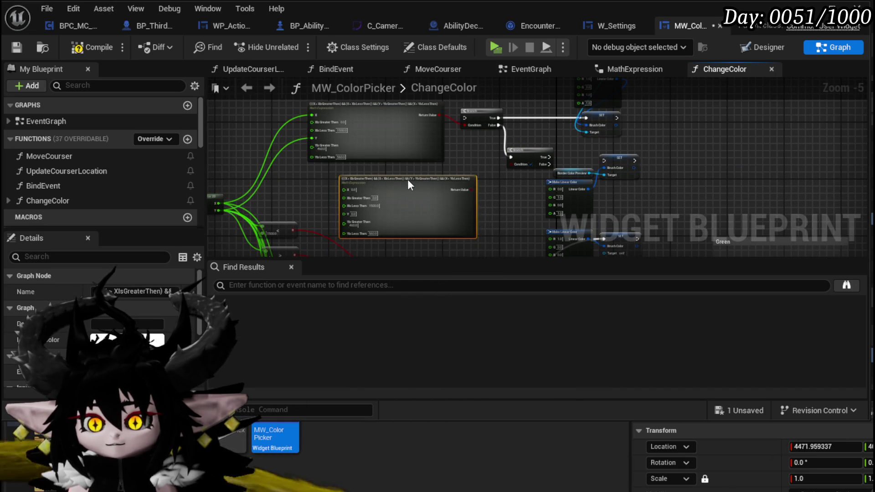
pyautogui.scroll(2, 335, 190)
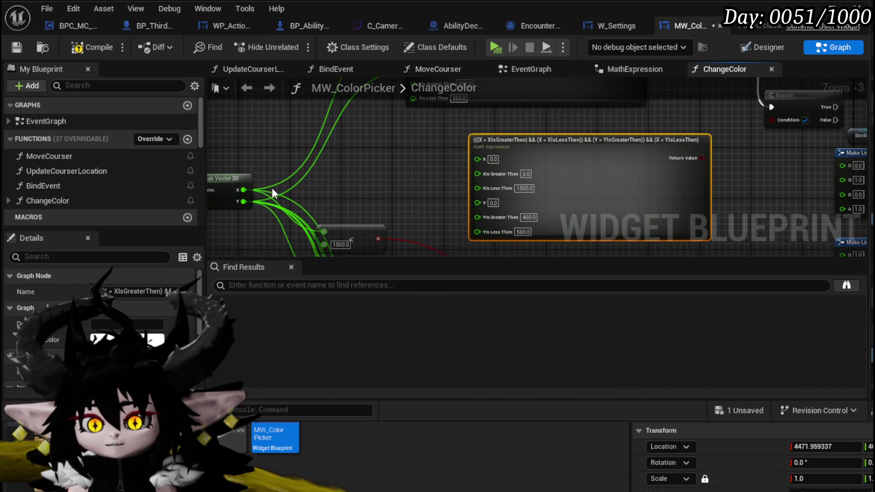
pyautogui.scroll(3, 425, 201)
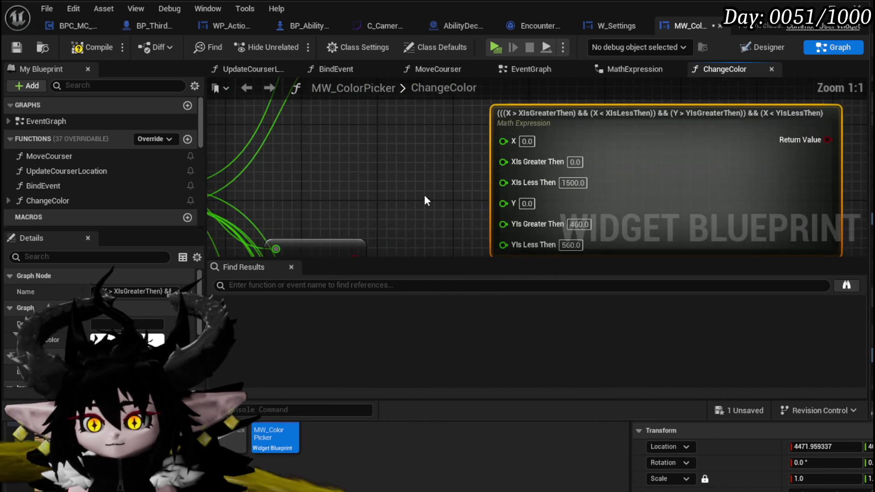
pyautogui.moveTo(425, 200); pyautogui.dragTo(336, 195)
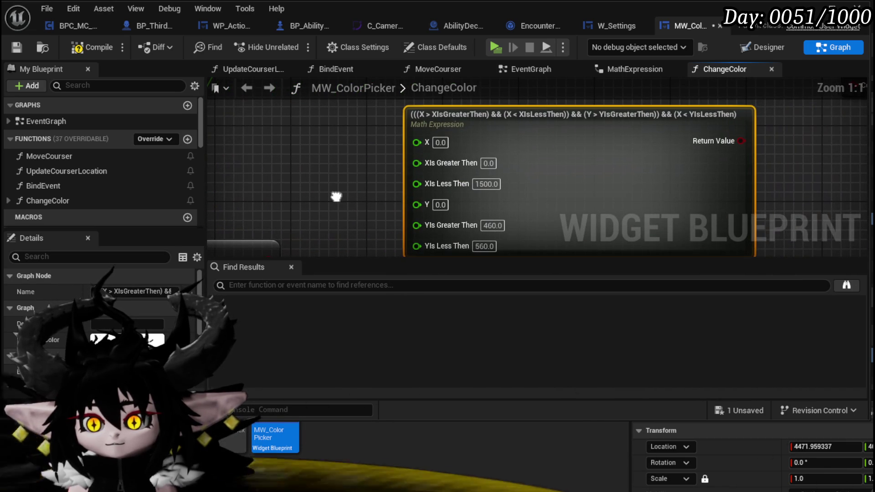
pyautogui.click(490, 187)
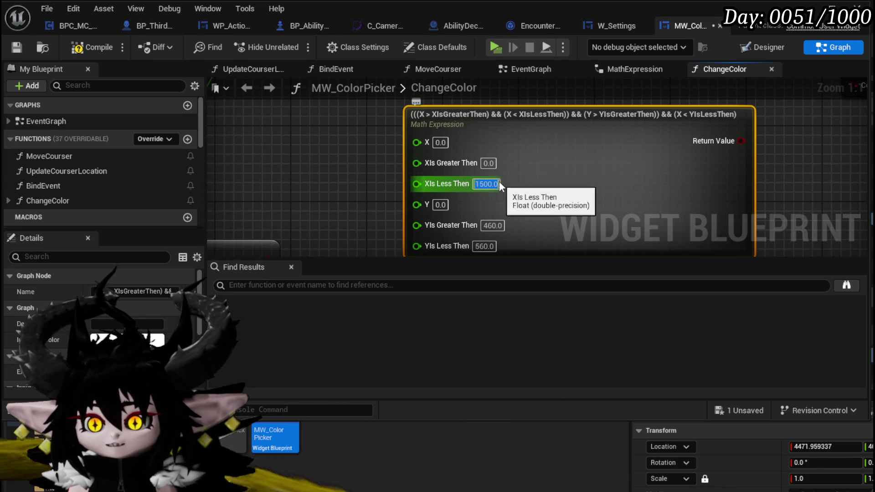
pyautogui.hotkey('ctrl', 'c')
pyautogui.click(488, 163)
pyautogui.hotkey('ctrl', 'v')
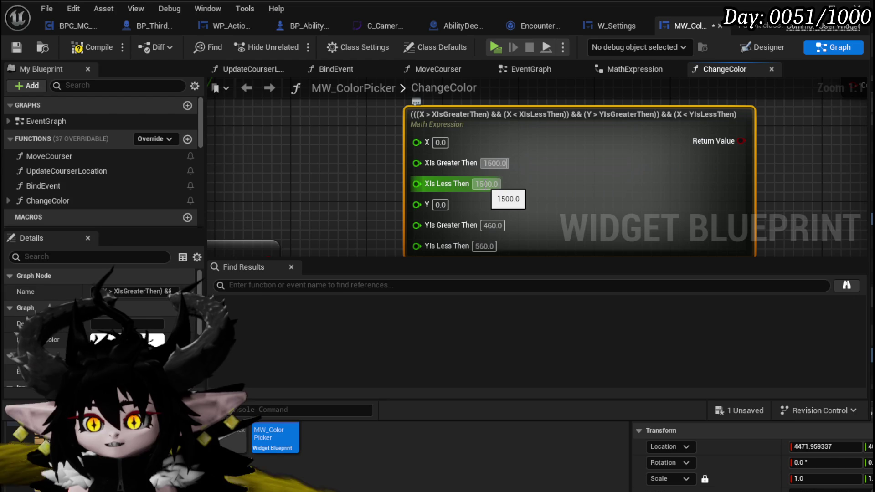
pyautogui.click(485, 184)
pyautogui.write('2000')
pyautogui.click(248, 176)
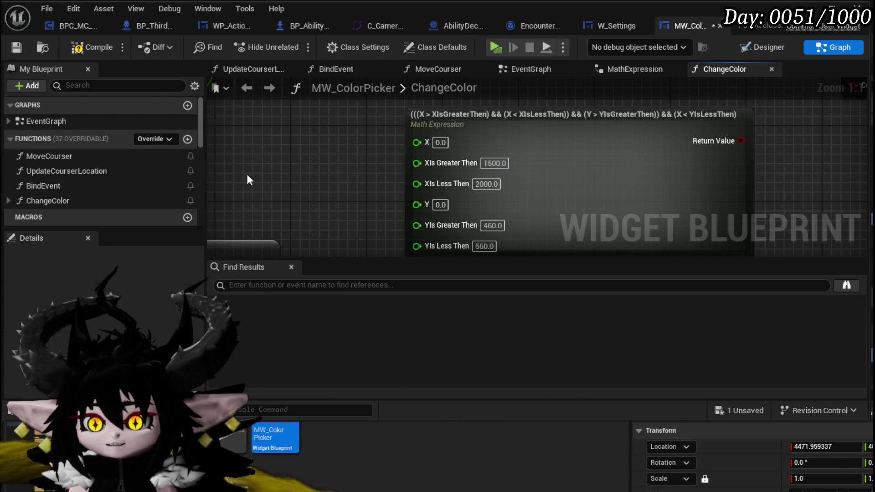
# - Wire Break Vector 2D X into the copied expression and reposition it
pyautogui.scroll(-2, 250, 173)
pyautogui.moveTo(243, 177); pyautogui.dragTo(506, 144)
pyautogui.moveTo(586, 137); pyautogui.dragTo(572, 122)
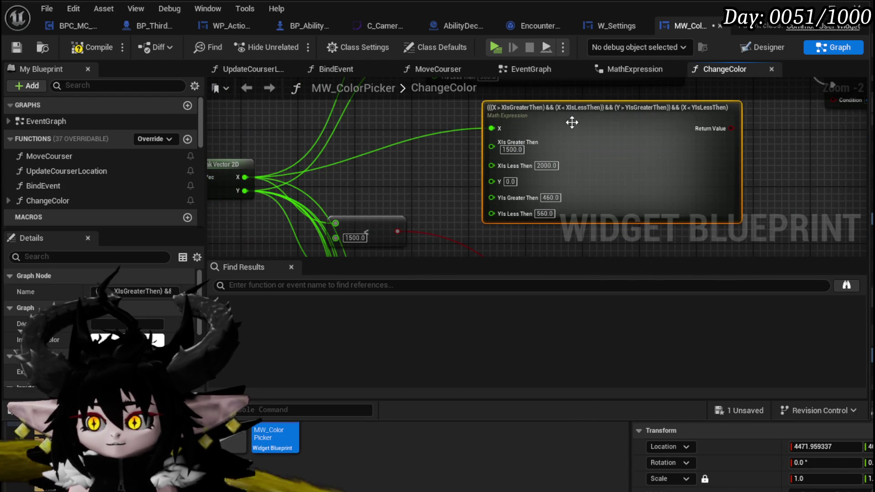
pyautogui.moveTo(444, 127)
pyautogui.mouseDown()
pyautogui.moveTo(350, 153)
pyautogui.moveTo(317, 179)
pyautogui.moveTo(372, 120)
pyautogui.moveTo(371, 139)
pyautogui.moveTo(377, 133)
pyautogui.moveTo(354, 158)
pyautogui.moveTo(389, 141)
pyautogui.mouseUp()
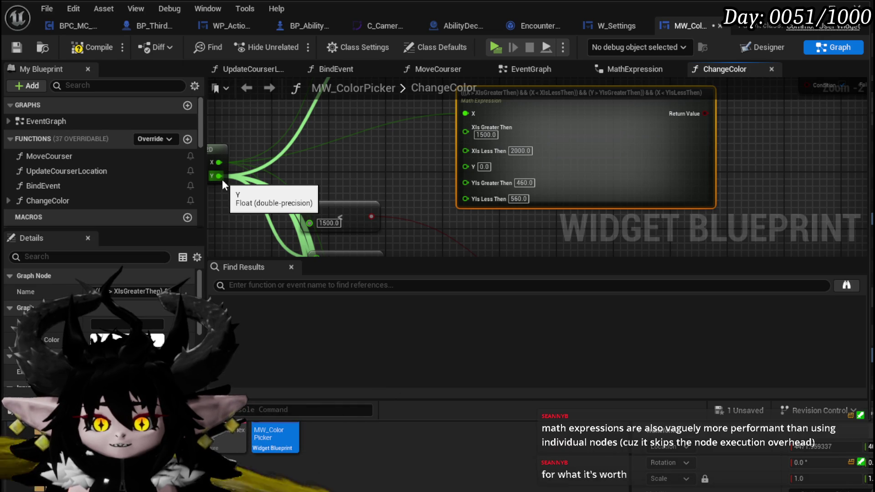
# - Wire Y into the second expression and drive the second Branch's Condition with its result
pyautogui.moveTo(223, 179); pyautogui.dragTo(476, 170)
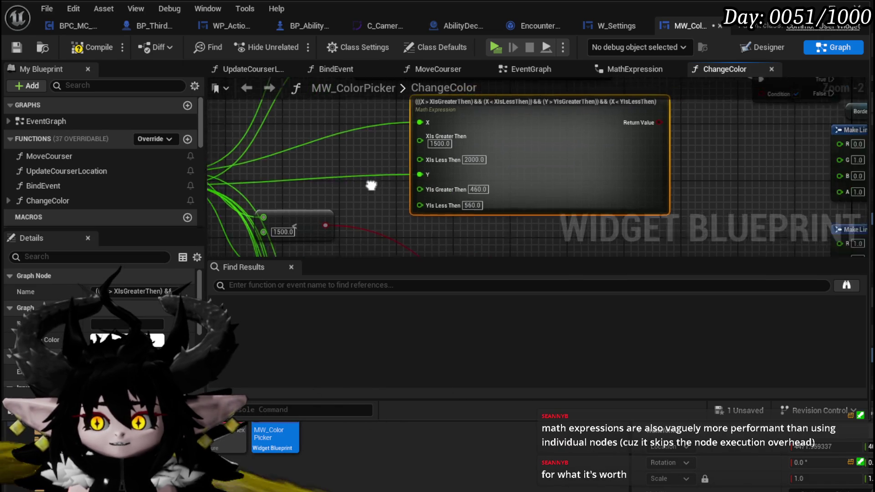
pyautogui.moveTo(529, 168)
pyautogui.mouseDown()
pyautogui.moveTo(398, 198)
pyautogui.moveTo(527, 155)
pyautogui.moveTo(398, 149)
pyautogui.moveTo(408, 137)
pyautogui.mouseUp()
pyautogui.moveTo(467, 136)
pyautogui.mouseDown()
pyautogui.moveTo(418, 176)
pyautogui.moveTo(590, 166)
pyautogui.mouseUp()
# - Compile the MW_ColorPicker blueprint, review the graph, and save it
pyautogui.click(80, 47)
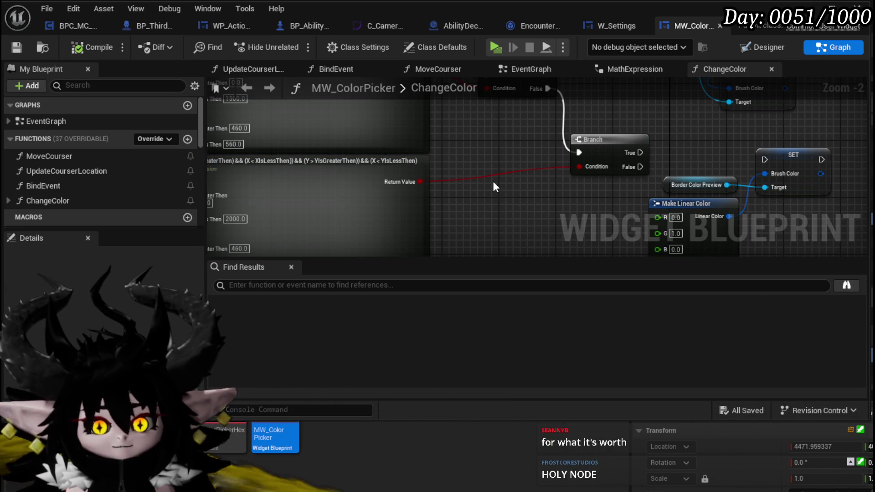
pyautogui.scroll(-1, 494, 182)
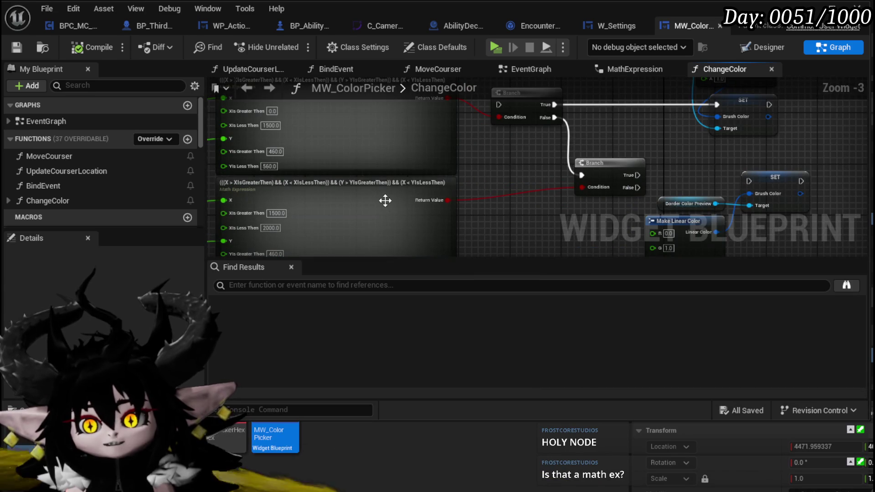
pyautogui.click(385, 200)
pyautogui.click(499, 203)
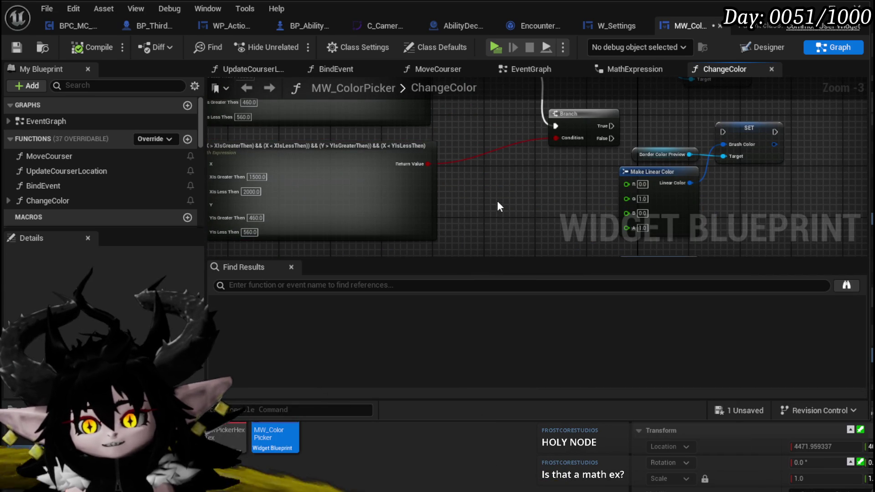
pyautogui.moveTo(496, 201); pyautogui.dragTo(527, 206)
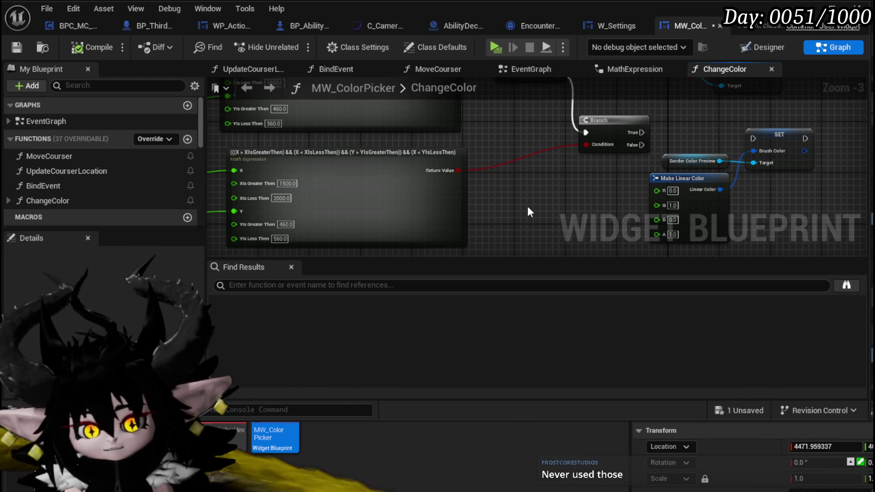
pyautogui.moveTo(552, 150)
pyautogui.mouseDown()
pyautogui.moveTo(422, 149)
pyautogui.moveTo(339, 180)
pyautogui.mouseUp()
pyautogui.click(17, 47)
pyautogui.moveTo(455, 131)
pyautogui.mouseDown()
pyautogui.moveTo(374, 161)
pyautogui.moveTo(418, 126)
pyautogui.mouseUp()
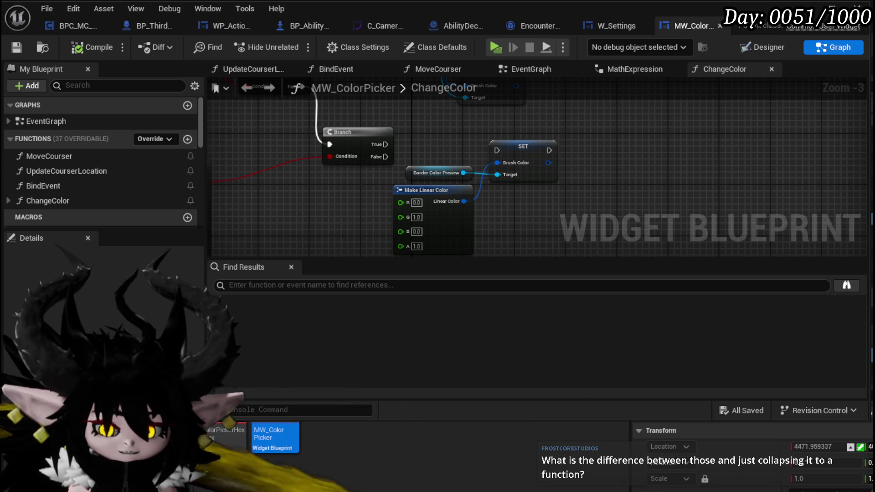
pyautogui.moveTo(296, 208); pyautogui.dragTo(442, 211)
pyautogui.scroll(1, 442, 212)
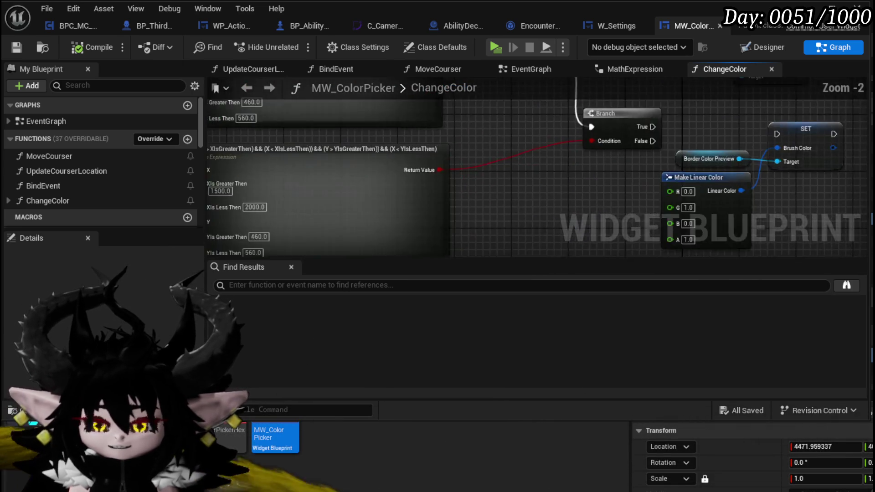
pyautogui.doubleClick(445, 185)
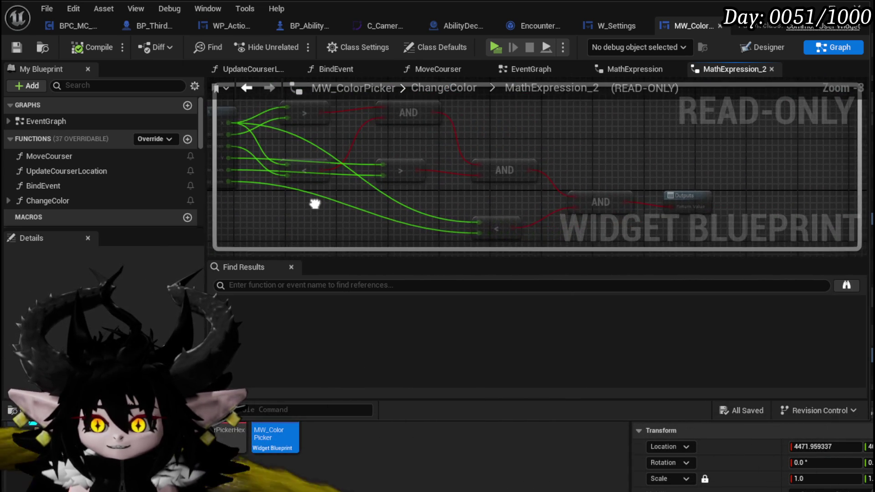
# - Compare the MathExpression and MathExpression_2 entries and their read-only graphs under ChangeColor
pyautogui.click(9, 201)
pyautogui.scroll(-1, 45, 211)
pyautogui.scroll(-1, 45, 211)
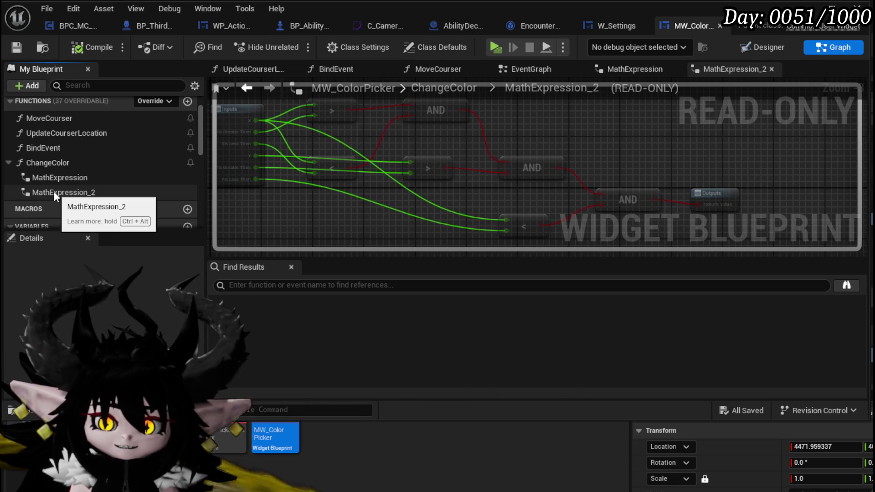
pyautogui.moveTo(379, 205)
pyautogui.mouseDown()
pyautogui.moveTo(536, 203)
pyautogui.moveTo(369, 203)
pyautogui.mouseUp()
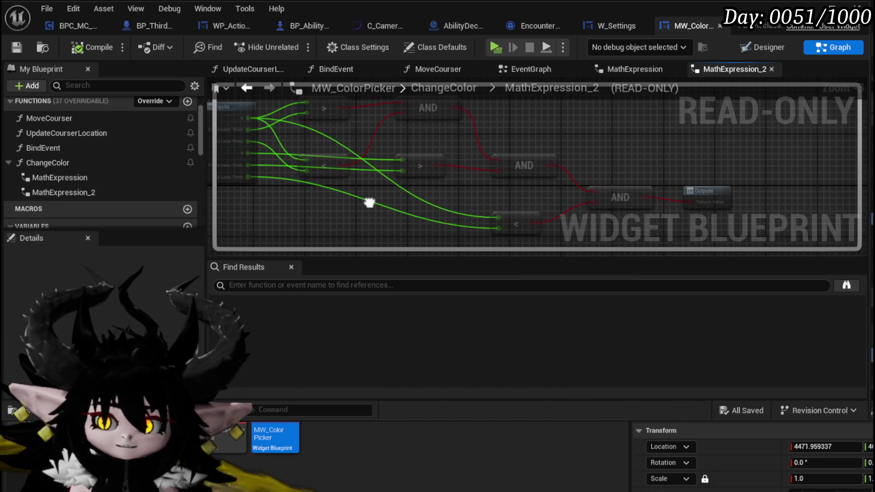
pyautogui.click(43, 193)
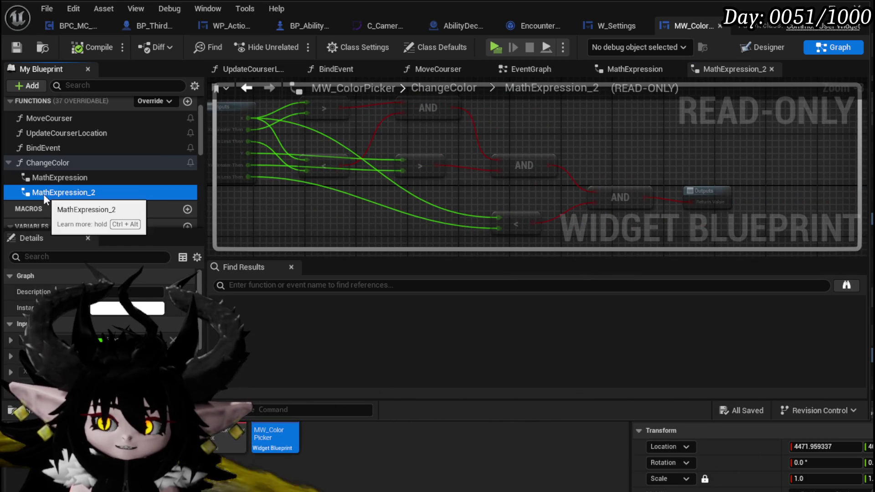
pyautogui.click(54, 179)
pyautogui.click(51, 193)
pyautogui.click(53, 179)
pyautogui.click(54, 193)
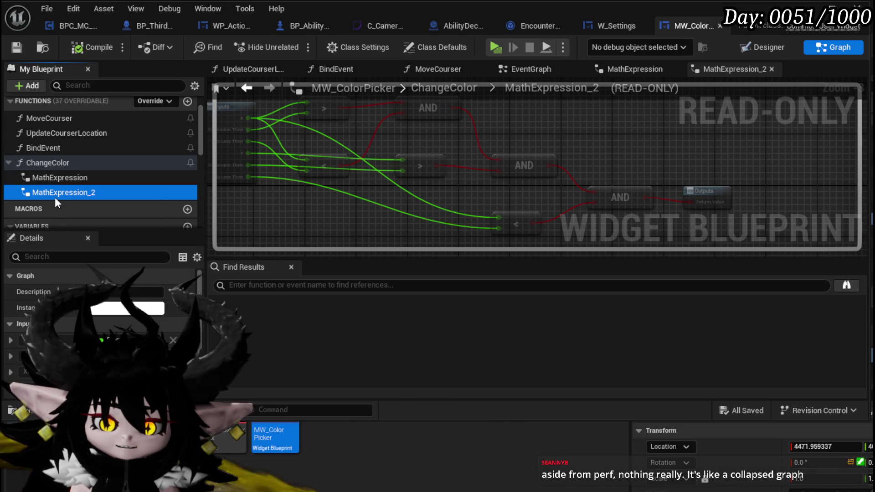
pyautogui.click(61, 178)
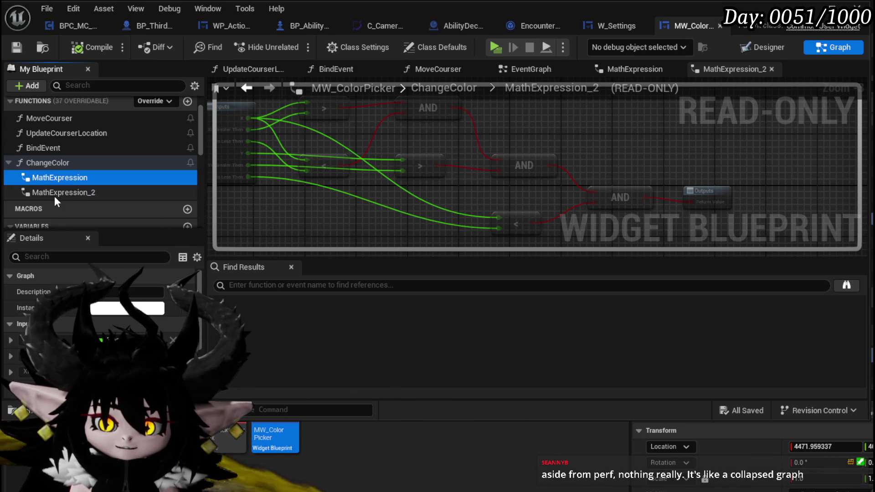
pyautogui.click(68, 192)
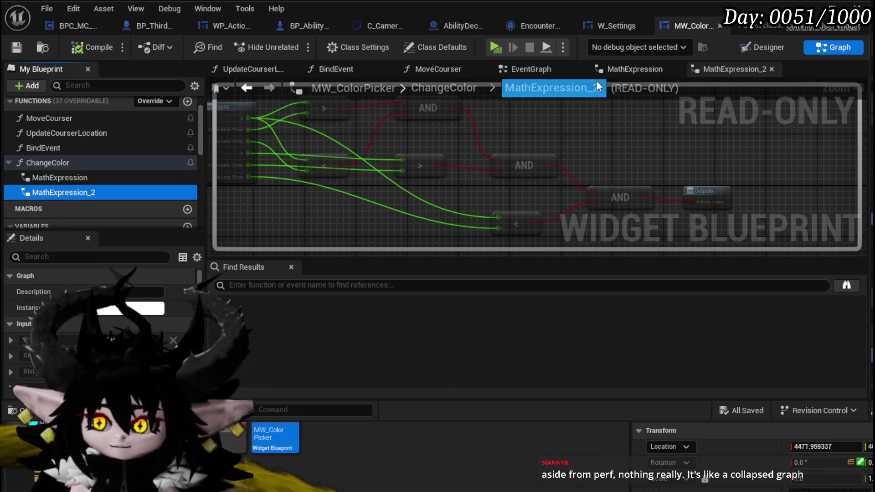
pyautogui.click(56, 178)
pyautogui.click(53, 193)
pyautogui.click(53, 179)
pyautogui.click(53, 193)
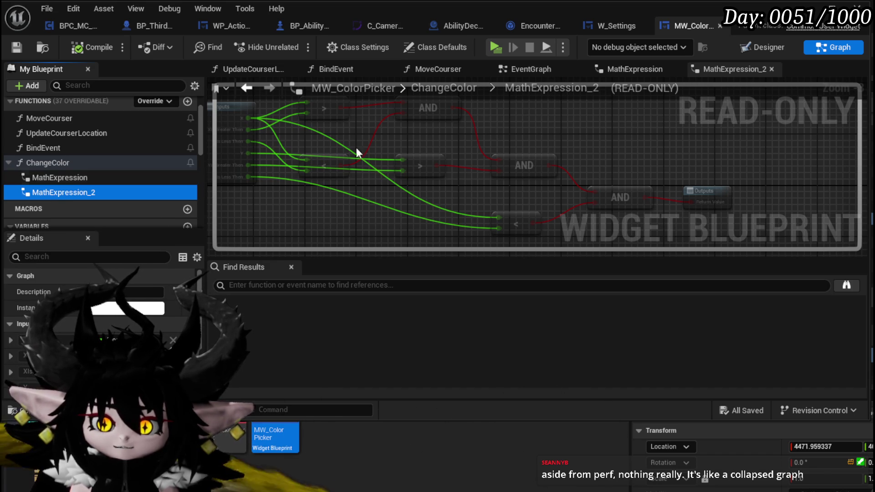
# - Close the MathExpression_2 view and return to the ChangeColor function graph
pyautogui.click(540, 75)
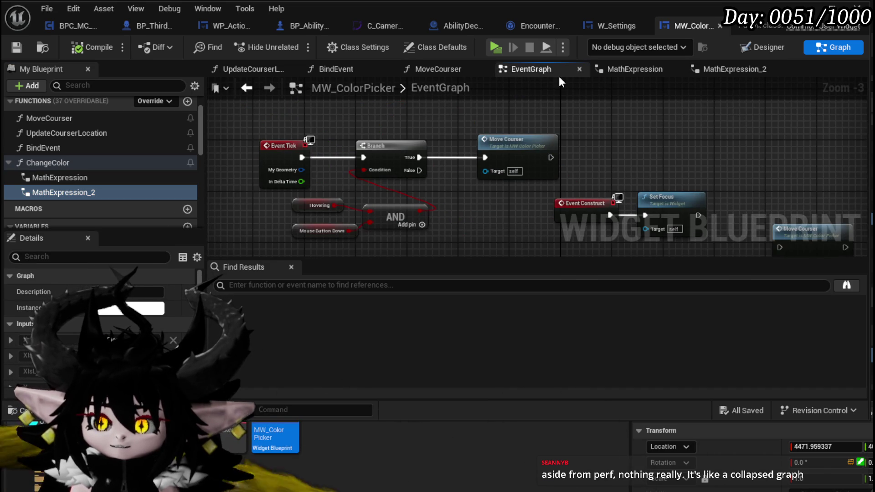
pyautogui.click(720, 69)
pyautogui.click(778, 69)
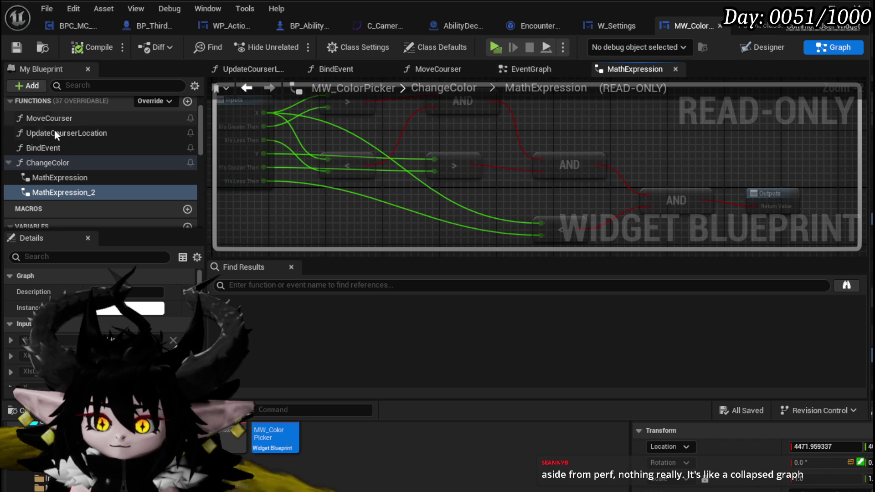
pyautogui.click(510, 69)
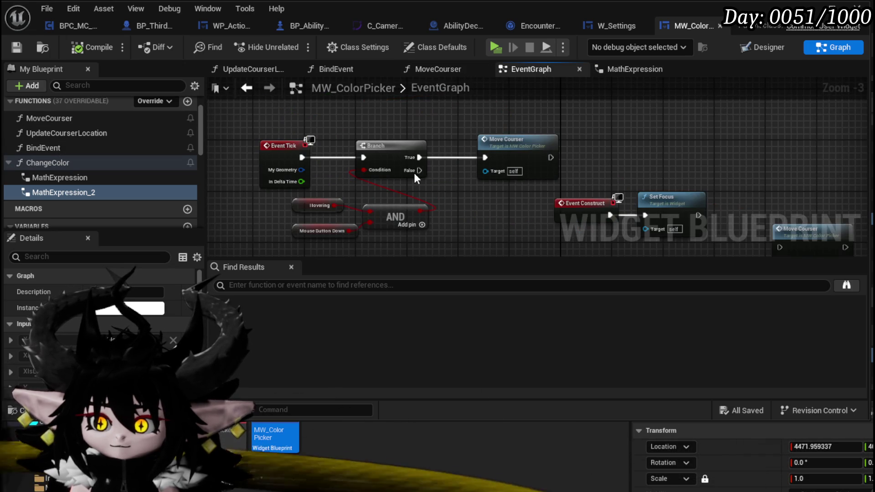
pyautogui.doubleClick(57, 164)
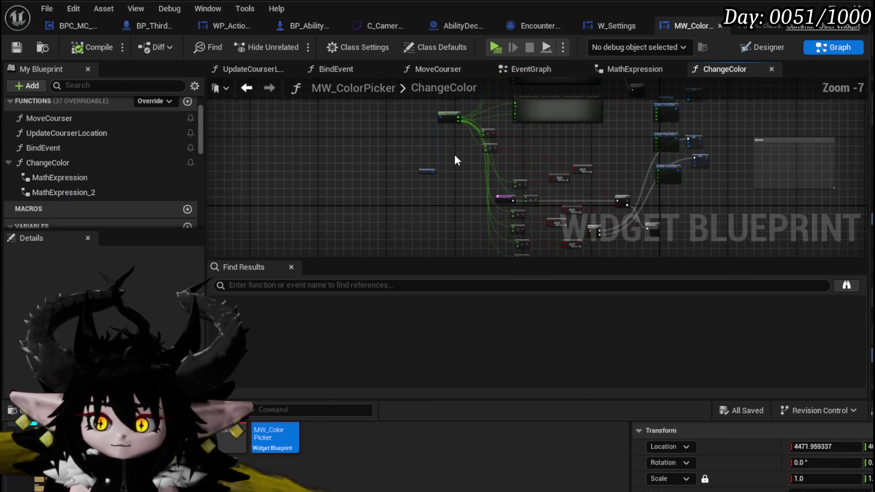
# - Move the Break Vector 2D node up-left beside the math expressions and open the MathExpression subgraph
pyautogui.scroll(2, 403, 187)
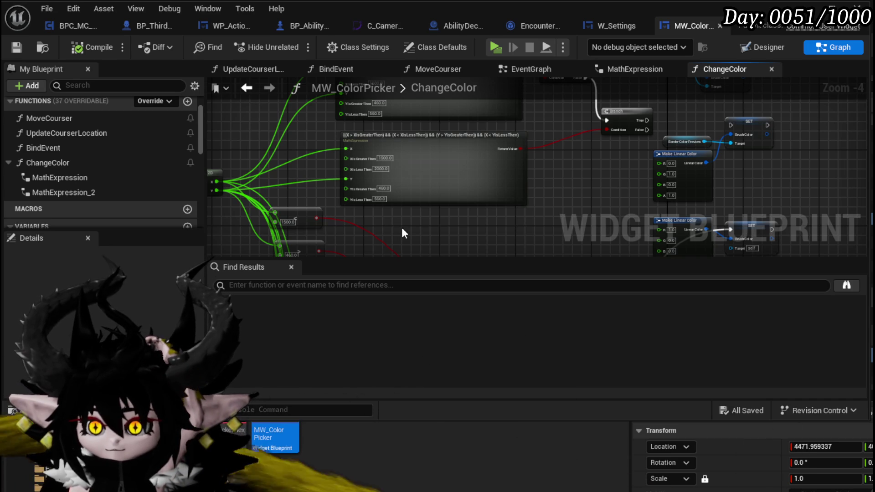
pyautogui.moveTo(401, 232)
pyautogui.mouseDown()
pyautogui.moveTo(376, 272)
pyautogui.moveTo(445, 256)
pyautogui.mouseUp()
pyautogui.moveTo(270, 208); pyautogui.dragTo(250, 148)
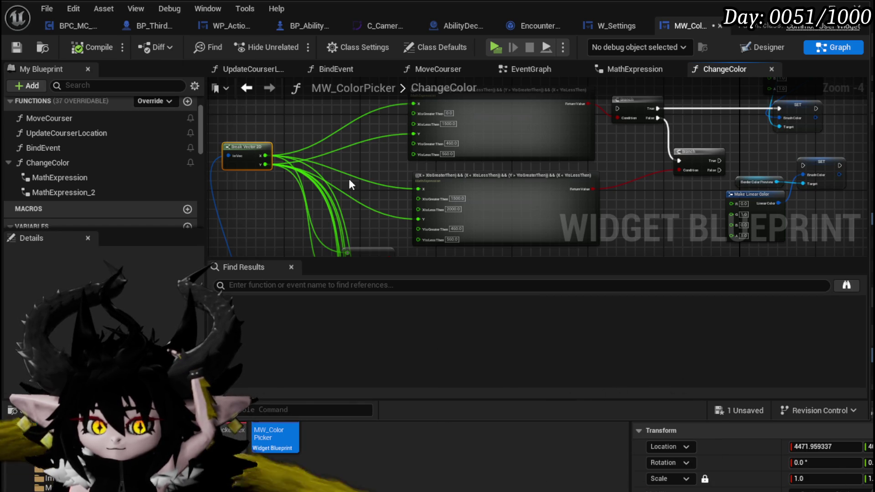
pyautogui.moveTo(349, 179)
pyautogui.mouseDown()
pyautogui.moveTo(332, 191)
pyautogui.moveTo(352, 197)
pyautogui.mouseUp()
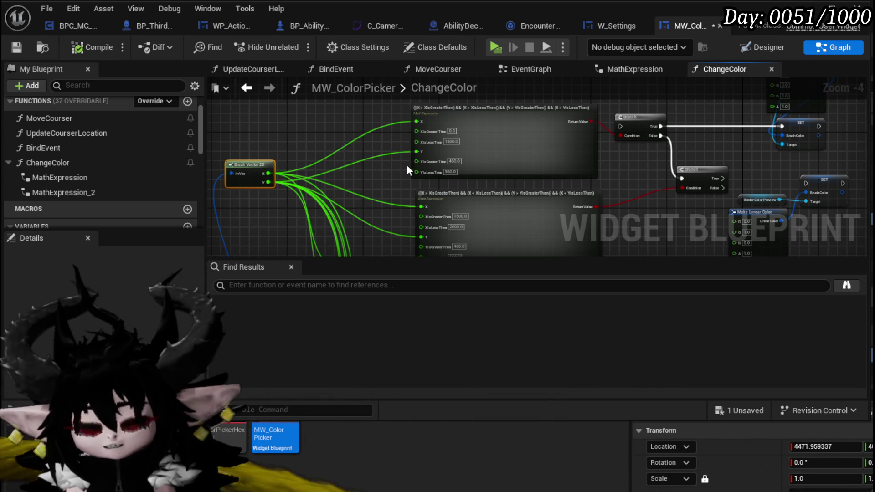
pyautogui.doubleClick(490, 155)
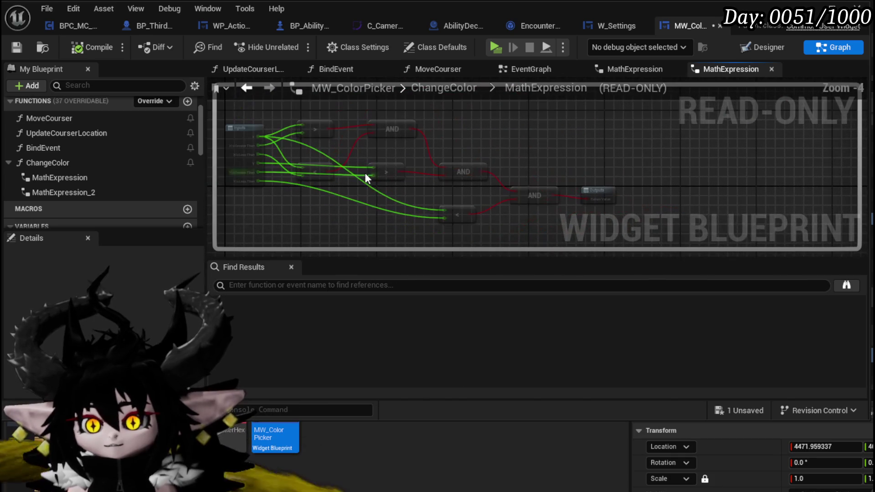
# - Select the MathExpression's comparison and AND nodes, compile, and return to the ChangeColor graph
pyautogui.moveTo(300, 230)
pyautogui.mouseDown()
pyautogui.moveTo(565, 120)
pyautogui.moveTo(620, 114)
pyautogui.mouseUp()
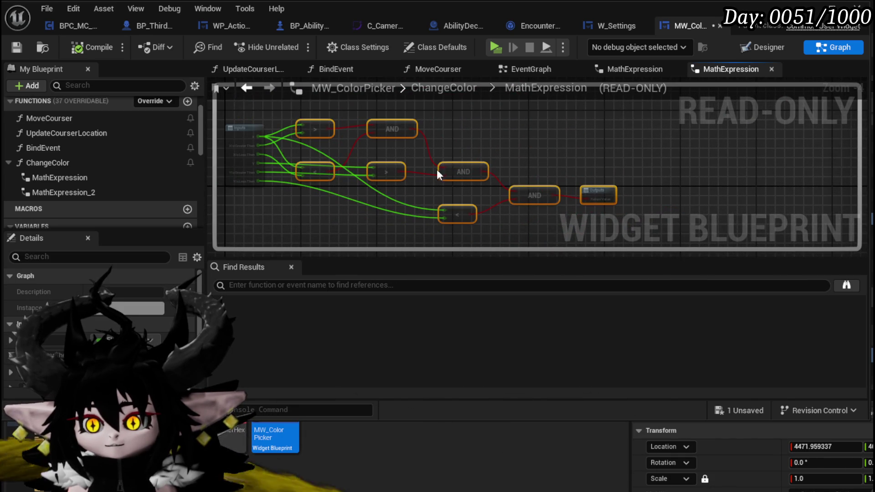
pyautogui.moveTo(395, 230); pyautogui.dragTo(607, 121)
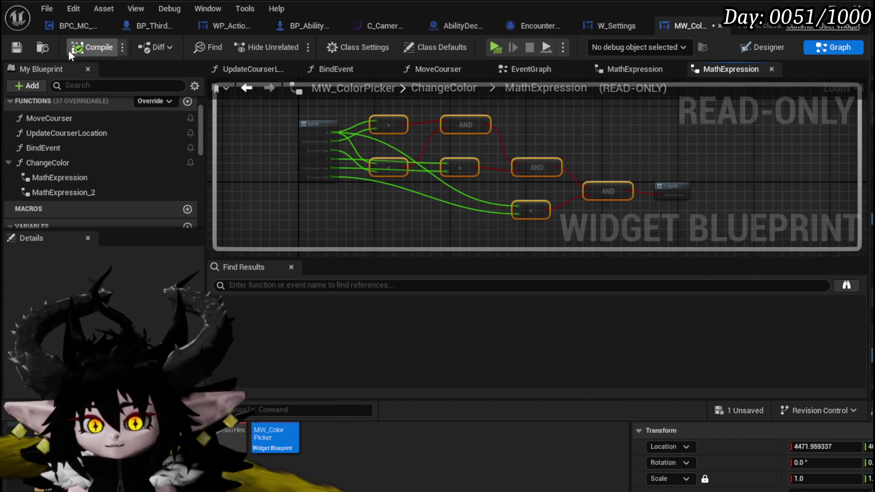
pyautogui.click(21, 44)
pyautogui.doubleClick(58, 165)
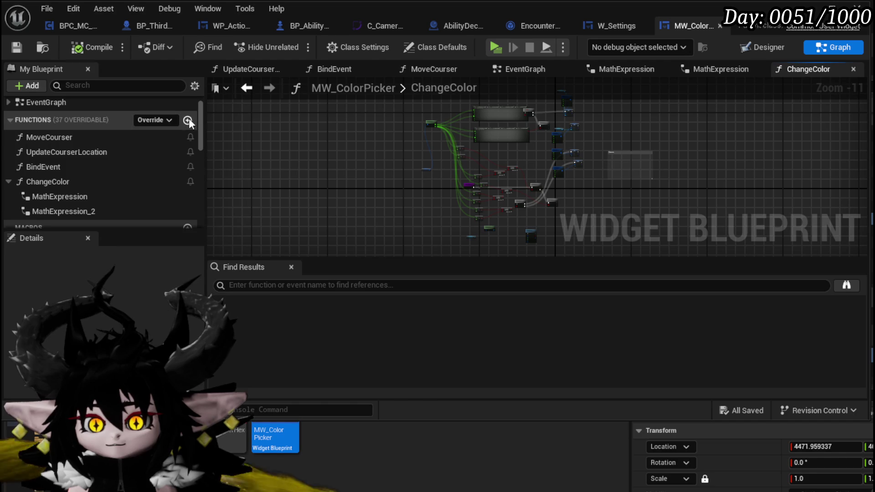
# - Create a ColorCheck function and paste the comparison and AND nodes beside its entry node
pyautogui.click(187, 118)
pyautogui.write('ColorChe')
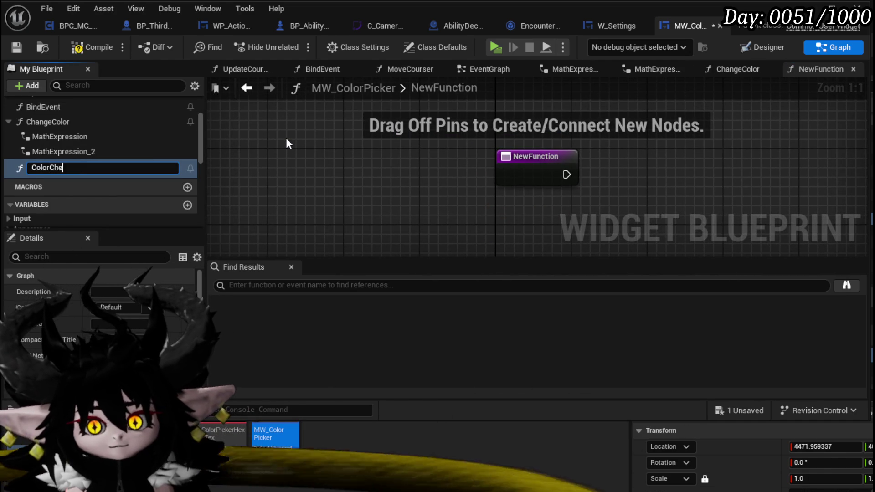
pyautogui.write('ck')
pyautogui.press('Return')
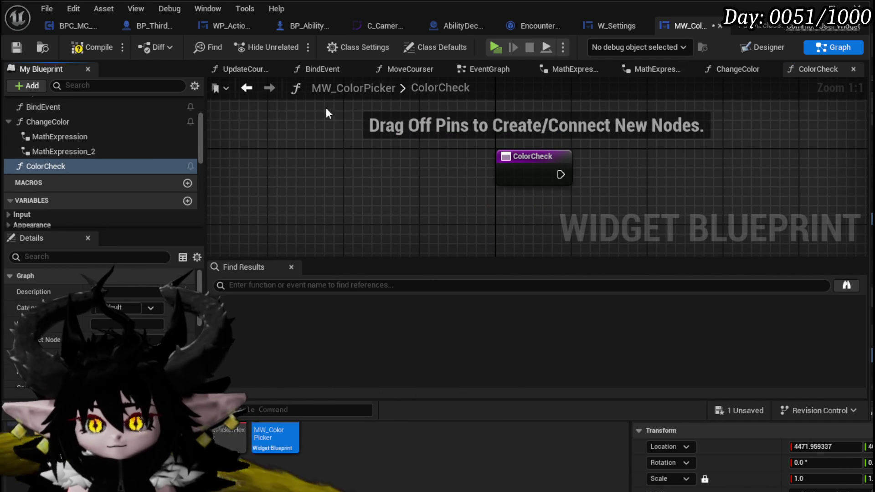
pyautogui.scroll(-3, 303, 156)
pyautogui.hotkey('ctrl', 'v')
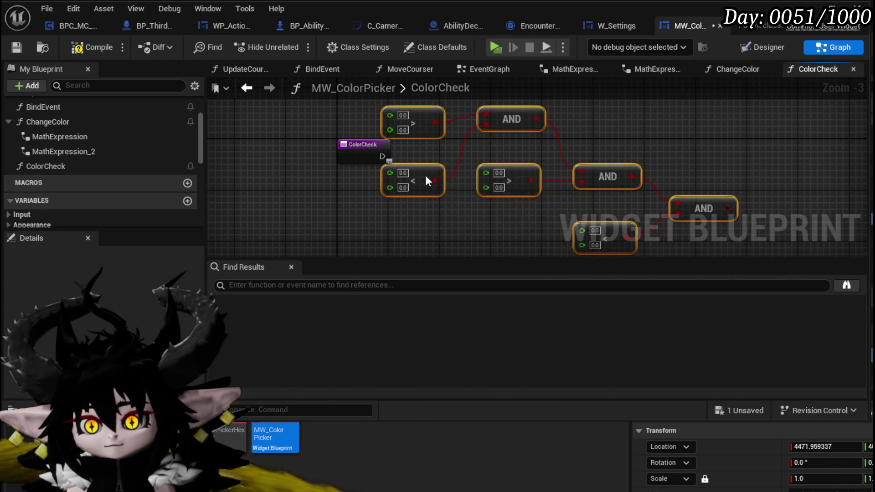
pyautogui.moveTo(425, 175); pyautogui.dragTo(459, 225)
pyautogui.moveTo(422, 139)
pyautogui.mouseDown()
pyautogui.moveTo(362, 121)
pyautogui.moveTo(405, 129)
pyautogui.moveTo(409, 144)
pyautogui.moveTo(783, 144)
pyautogui.mouseUp()
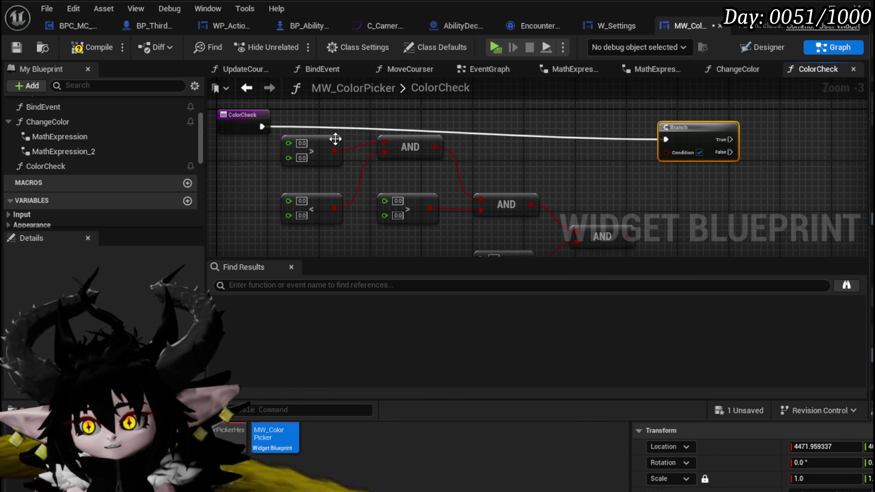
# - Disconnect the Branch from the ColorCheck entry and wire the final AND into a new Return Node
pyautogui.rightClick(262, 126)
pyautogui.click(275, 163)
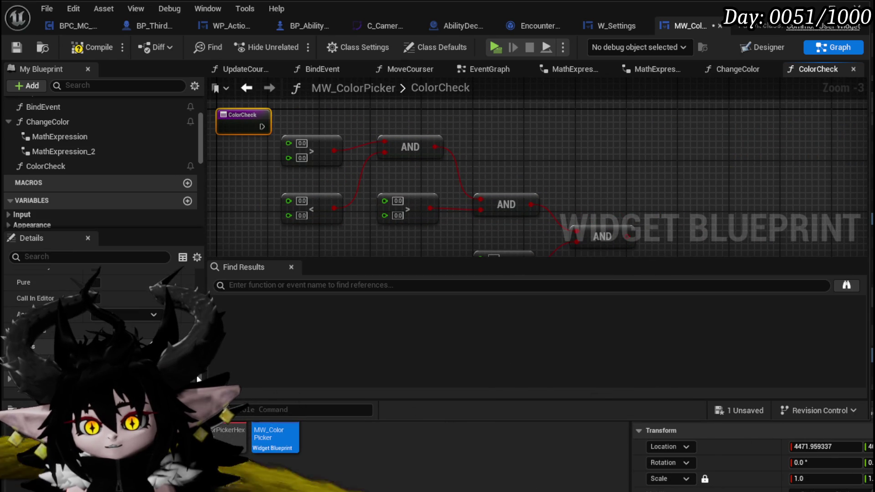
pyautogui.click(188, 330)
pyautogui.moveTo(346, 115); pyautogui.dragTo(627, 115)
pyautogui.moveTo(628, 237); pyautogui.dragTo(608, 138)
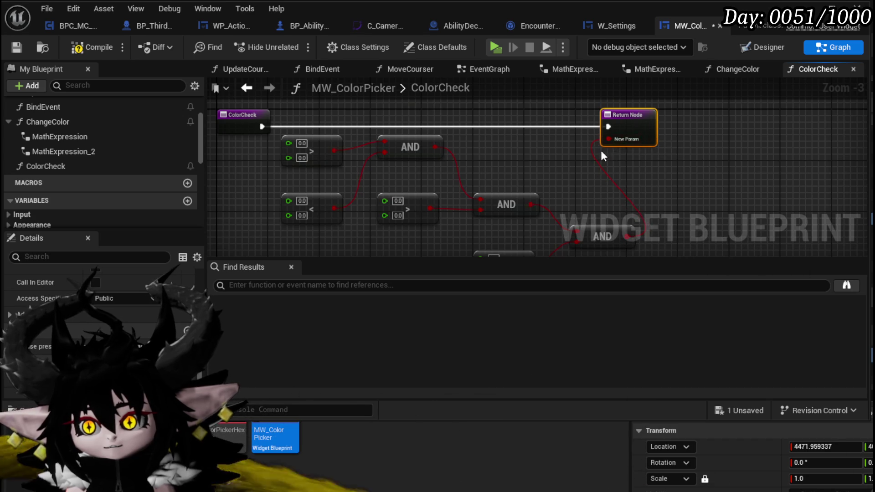
# - Add X and Is Greater Then function inputs feeding the > comparison node
pyautogui.moveTo(390, 137); pyautogui.dragTo(339, 117)
pyautogui.moveTo(343, 162); pyautogui.dragTo(306, 143)
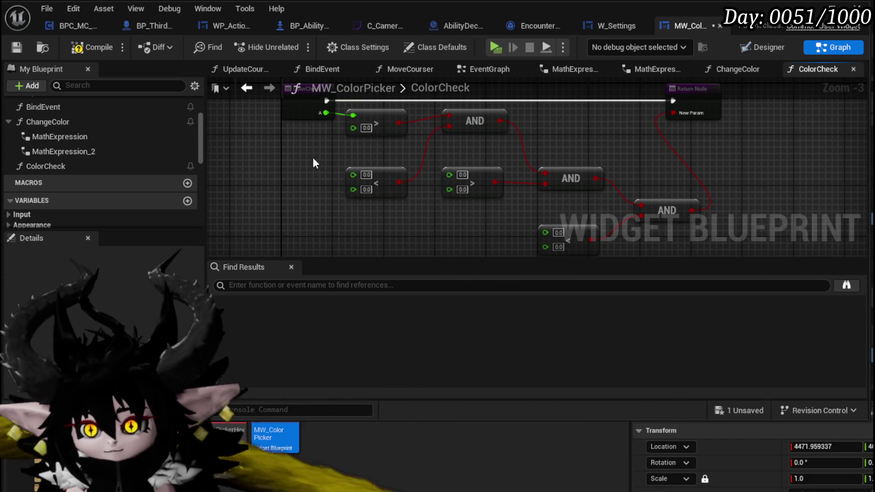
pyautogui.moveTo(345, 168)
pyautogui.mouseDown()
pyautogui.moveTo(305, 203)
pyautogui.moveTo(347, 203)
pyautogui.mouseUp()
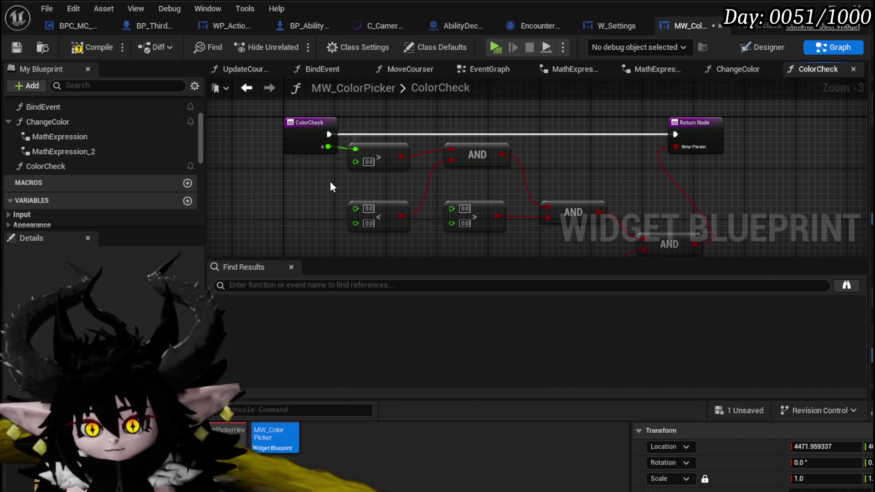
pyautogui.click(298, 143)
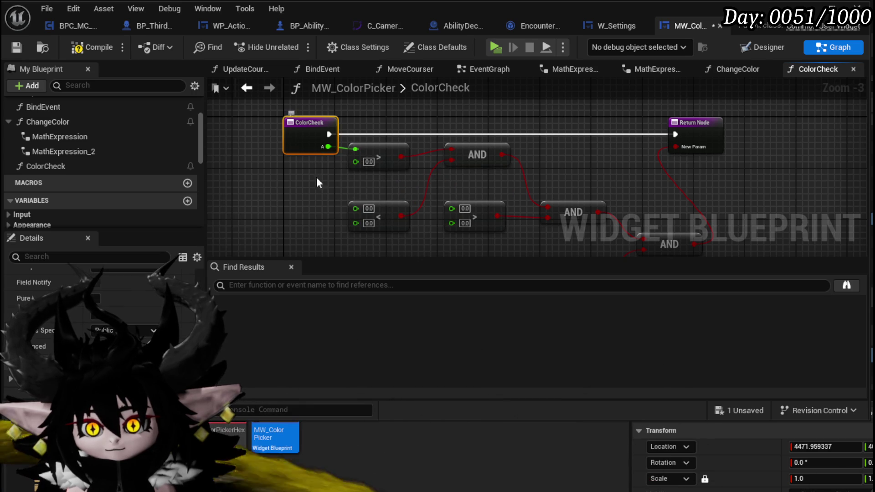
pyautogui.scroll(-1, 109, 328)
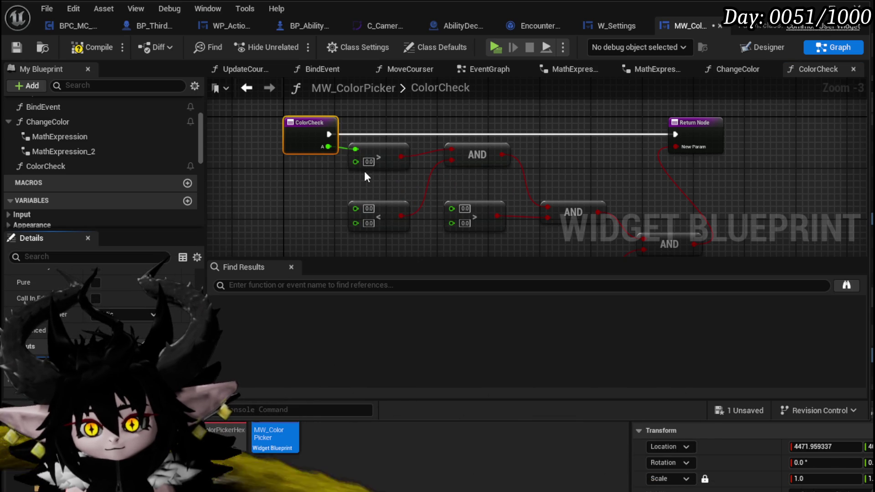
pyautogui.click(338, 188)
pyautogui.moveTo(356, 162); pyautogui.dragTo(288, 148)
pyautogui.click(295, 155)
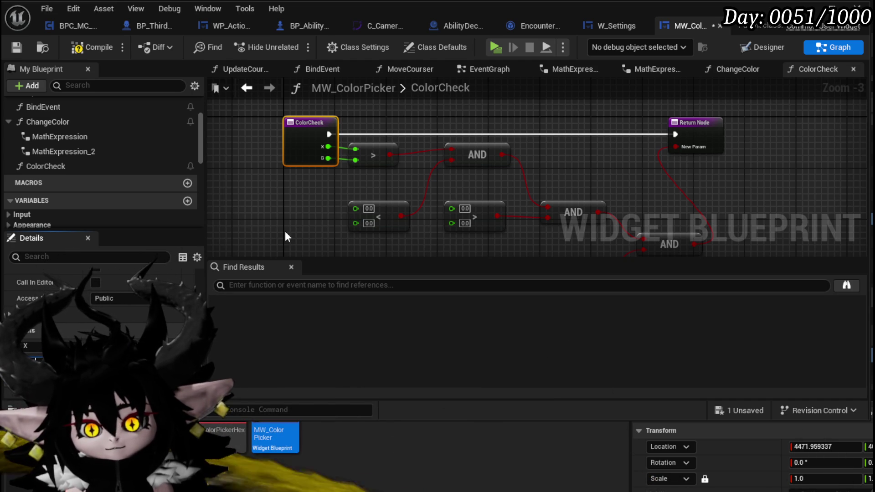
pyautogui.press('Return')
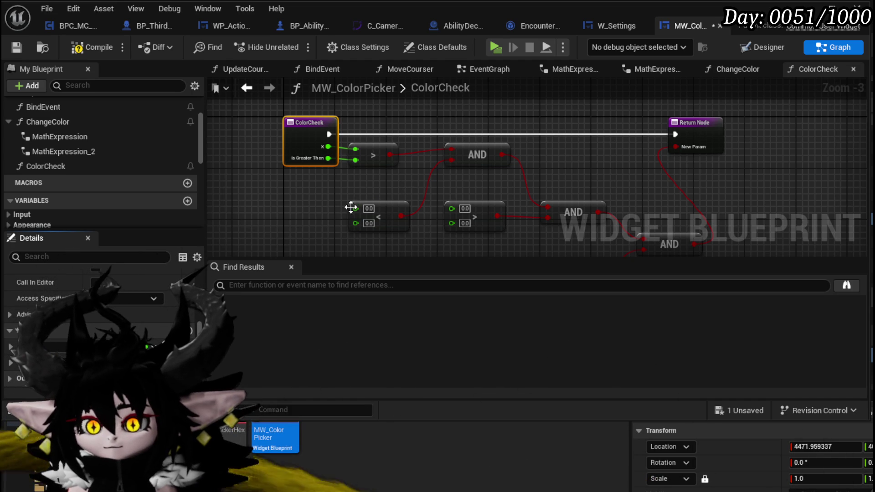
# - Wire X and a new Is Less Then input into the < comparison node
pyautogui.click(351, 208)
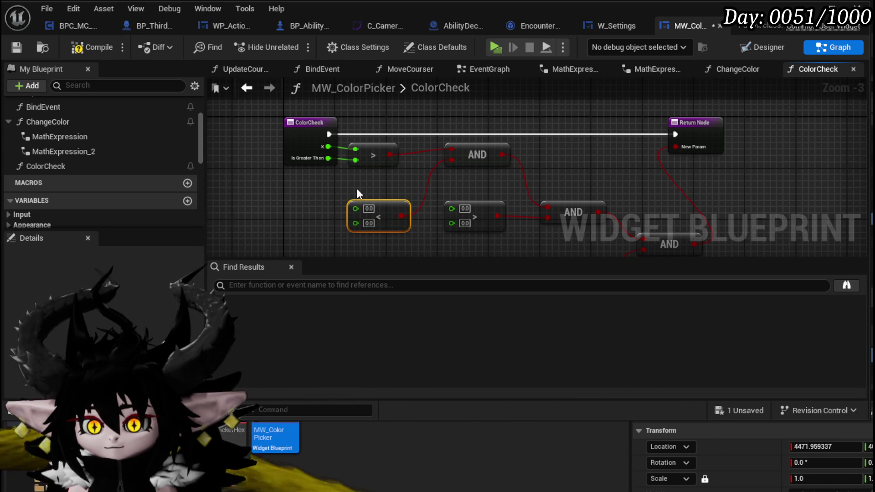
pyautogui.moveTo(328, 147); pyautogui.dragTo(356, 206)
pyautogui.moveTo(356, 219); pyautogui.dragTo(297, 135)
pyautogui.click(295, 173)
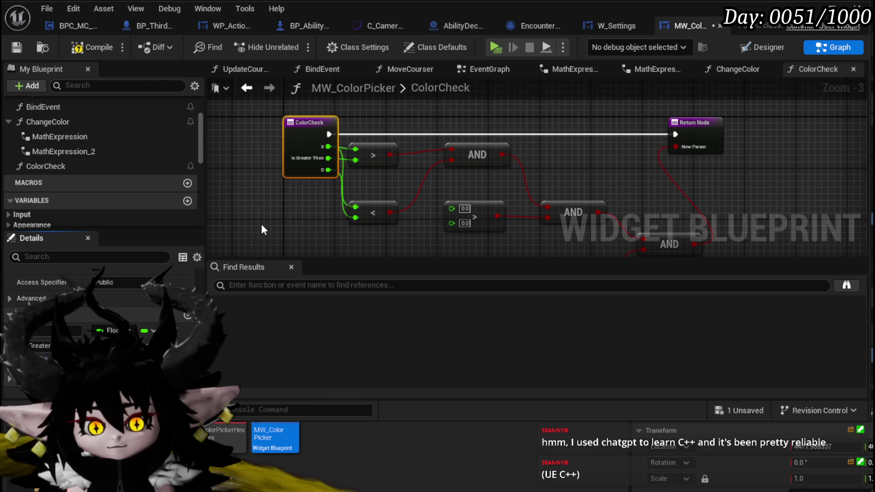
pyautogui.press('Return')
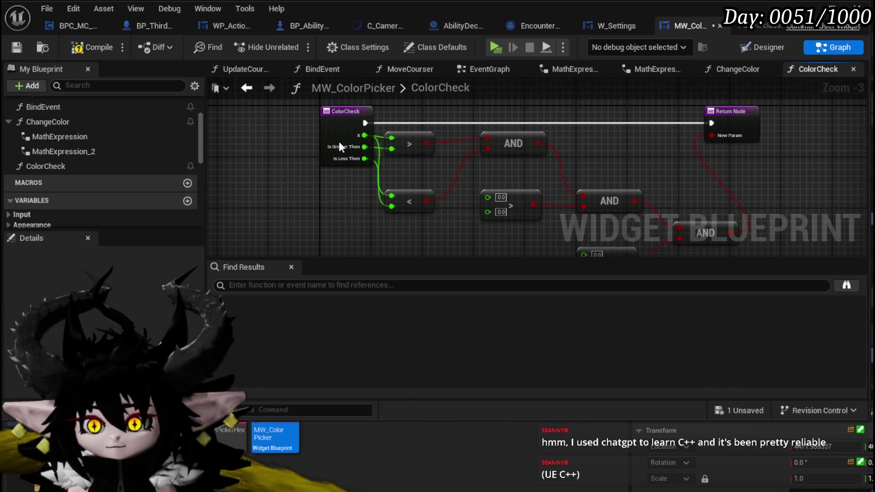
# - Rearrange the entry node and comparison nodes so each > and < pair sits together
pyautogui.moveTo(339, 141); pyautogui.dragTo(280, 137)
pyautogui.moveTo(411, 194); pyautogui.dragTo(412, 170)
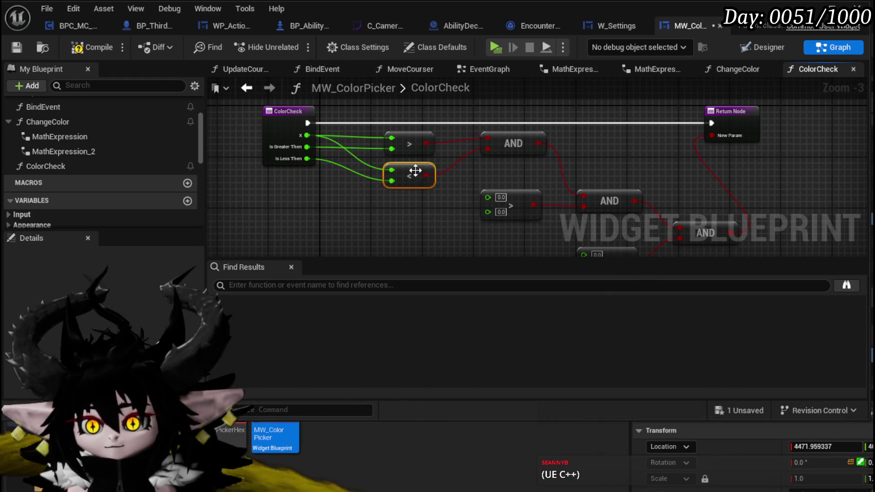
pyautogui.click(462, 198)
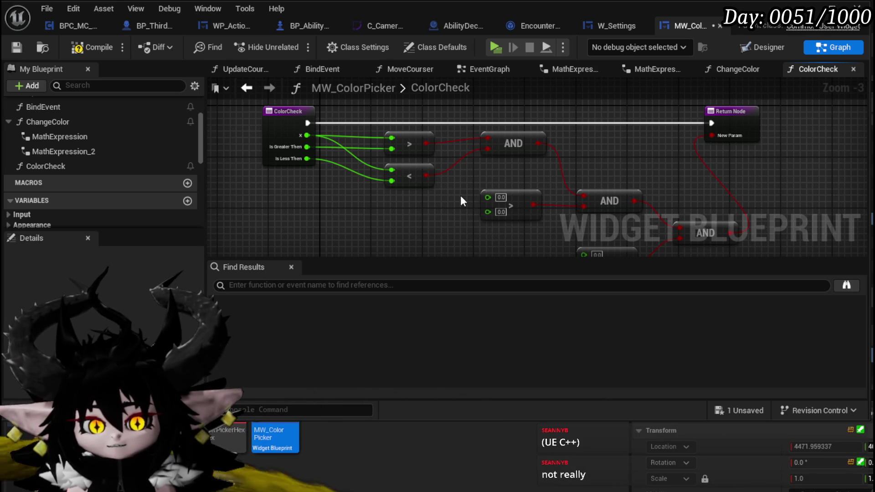
pyautogui.moveTo(459, 195)
pyautogui.mouseDown()
pyautogui.moveTo(399, 175)
pyautogui.moveTo(455, 186)
pyautogui.moveTo(433, 187)
pyautogui.moveTo(468, 182)
pyautogui.mouseUp()
pyautogui.moveTo(540, 178); pyautogui.dragTo(546, 185)
pyautogui.moveTo(644, 228); pyautogui.dragTo(549, 228)
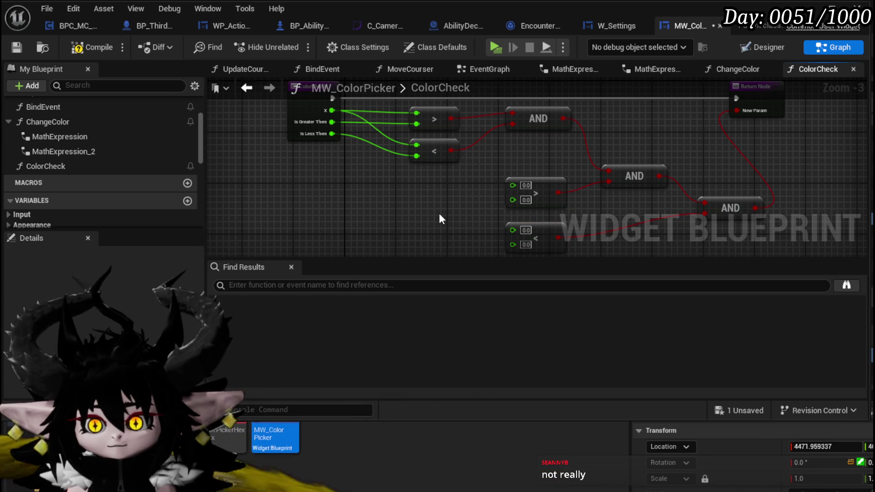
# - Add a Y input and two range inputs wired into the second > and < comparison pair
pyautogui.moveTo(515, 191); pyautogui.dragTo(315, 121)
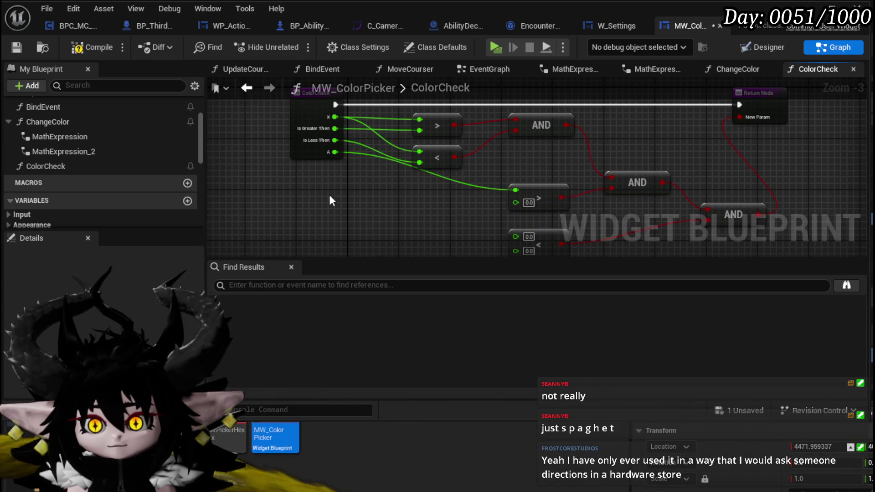
pyautogui.click(309, 152)
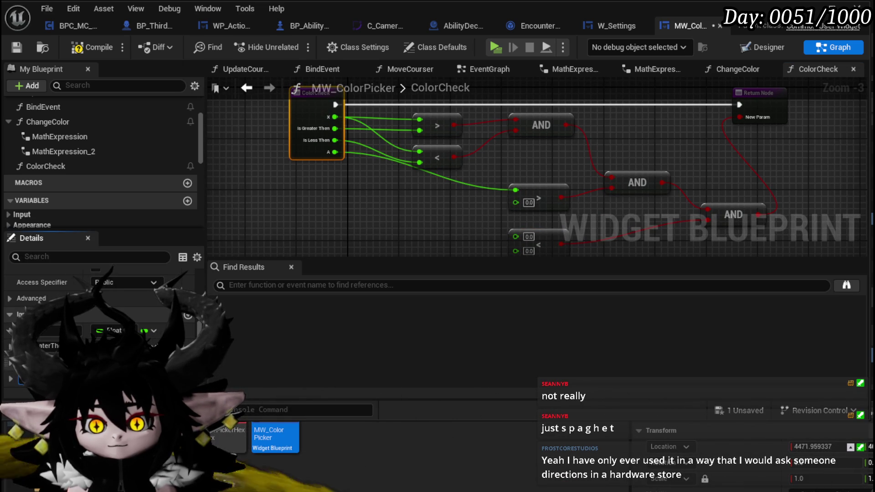
pyautogui.click(363, 214)
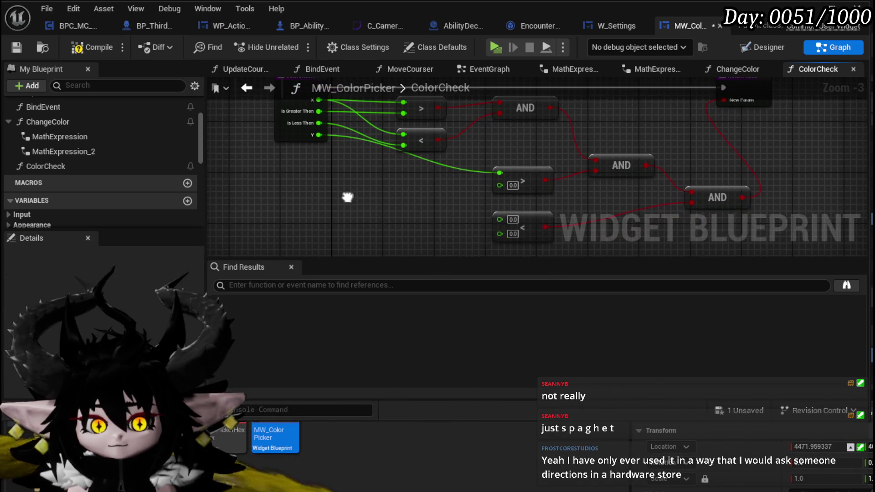
pyautogui.moveTo(500, 185); pyautogui.dragTo(295, 129)
pyautogui.moveTo(500, 219); pyautogui.dragTo(318, 147)
pyautogui.moveTo(499, 230); pyautogui.dragTo(296, 141)
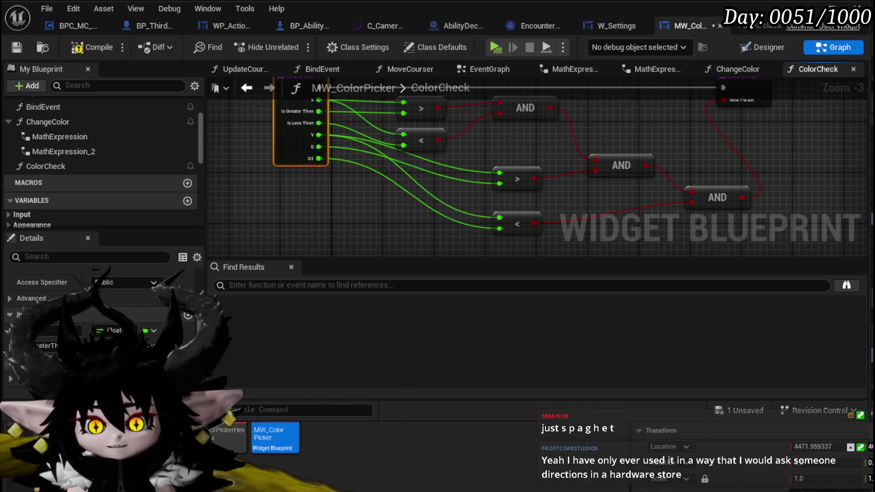
# - Rename the range inputs to YIs Greater Then, YIs Less Then, XIs Greater Then and XIs Less Then
pyautogui.scroll(-2, 100, 319)
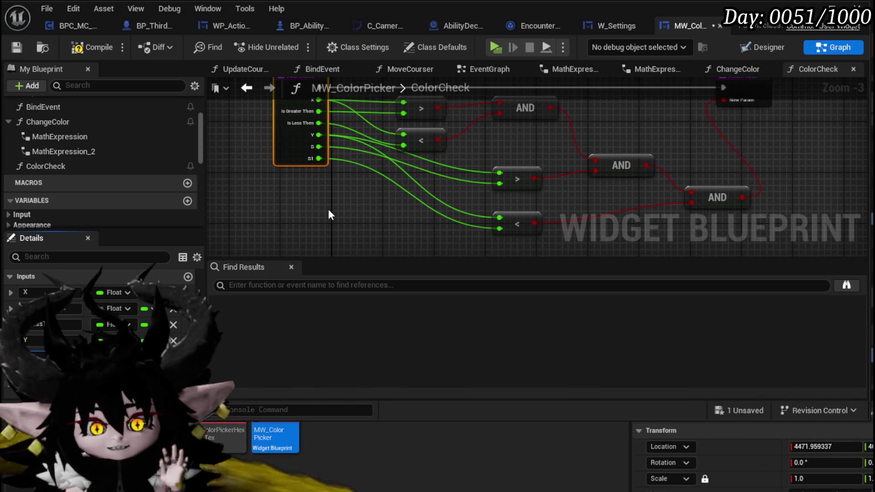
pyautogui.write('Is')
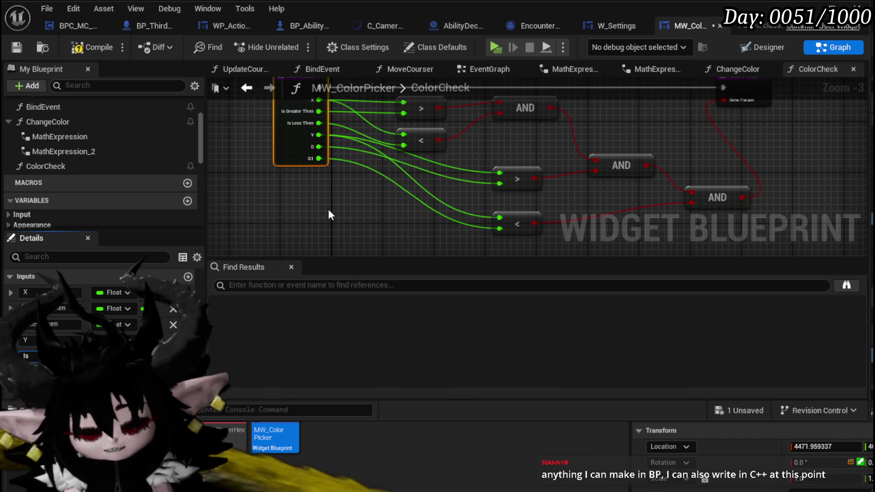
pyautogui.write('ea')
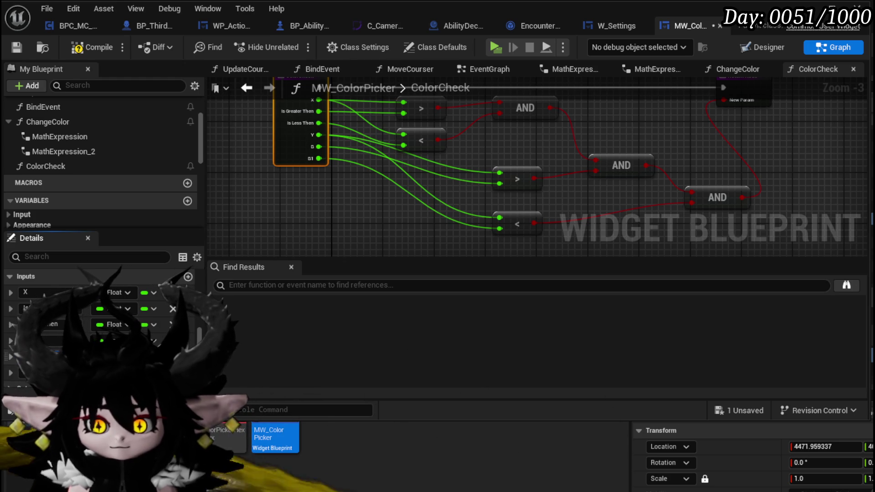
pyautogui.write('YIs Greater Then')
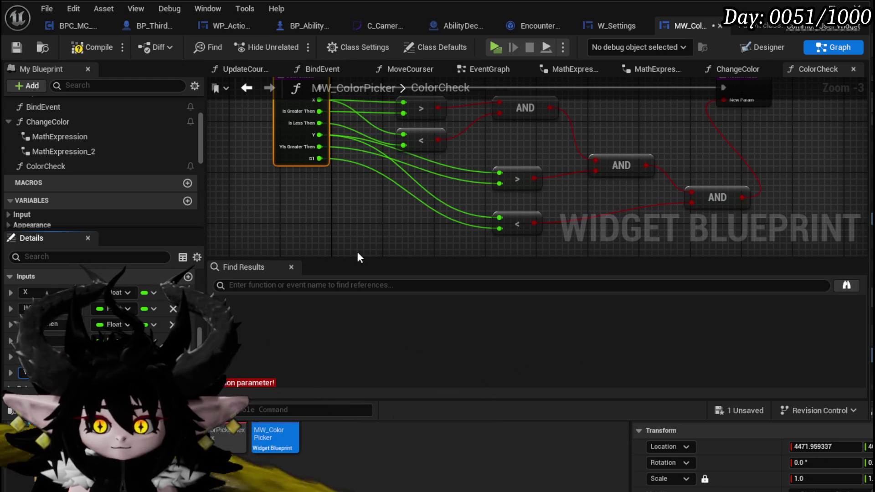
pyautogui.write('YIs Less Then')
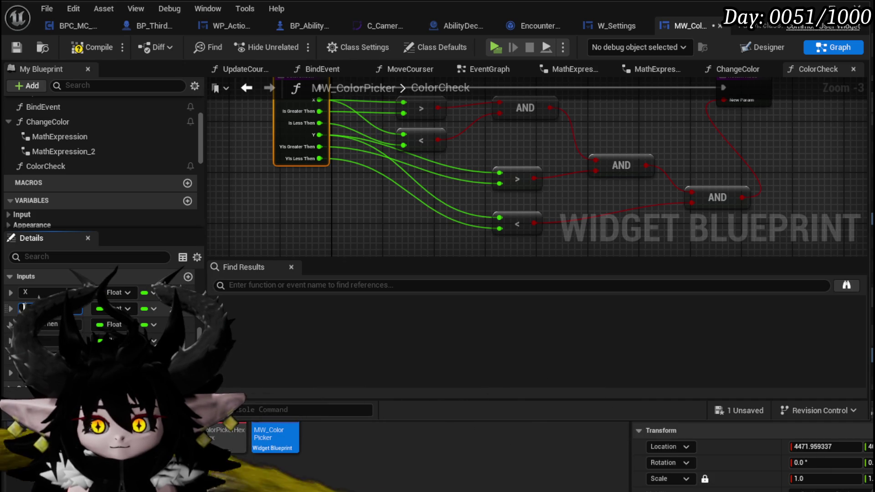
pyautogui.click(25, 308)
pyautogui.write('X')
pyautogui.press('Tab')
pyautogui.write('X')
pyautogui.click(294, 206)
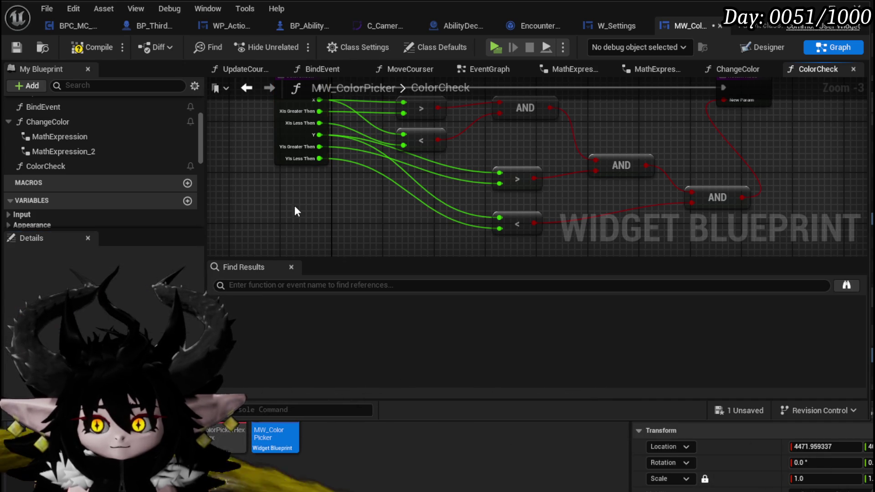
# - Compile and save the MW_ColorPicker blueprint
pyautogui.click(90, 48)
pyautogui.click(27, 45)
pyautogui.moveTo(724, 161)
pyautogui.mouseDown()
pyautogui.moveTo(592, 162)
pyautogui.moveTo(662, 169)
pyautogui.mouseUp()
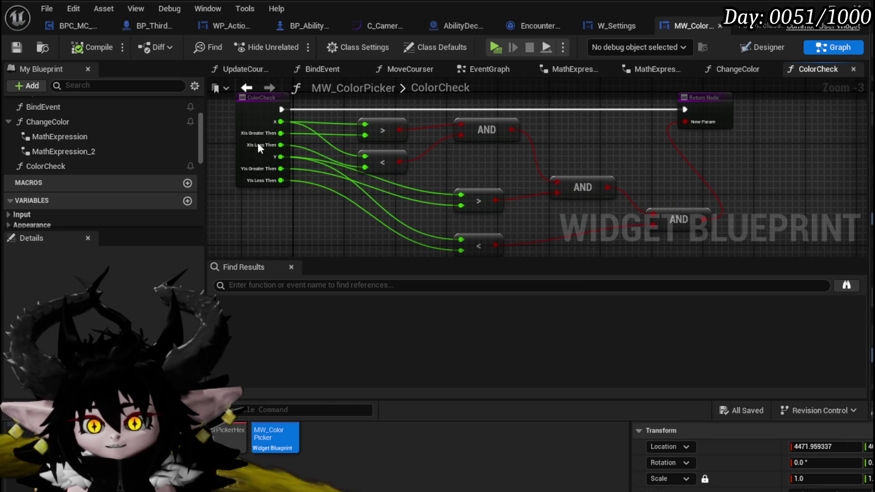
pyautogui.click(267, 118)
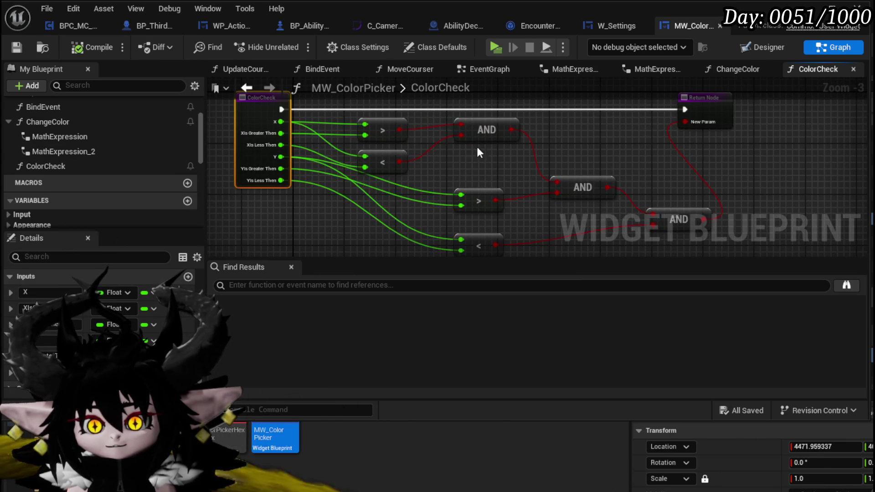
# - Enable the Pure option in the ColorCheck function's Details properties
pyautogui.moveTo(480, 153); pyautogui.dragTo(579, 197)
pyautogui.scroll(-5, 56, 150)
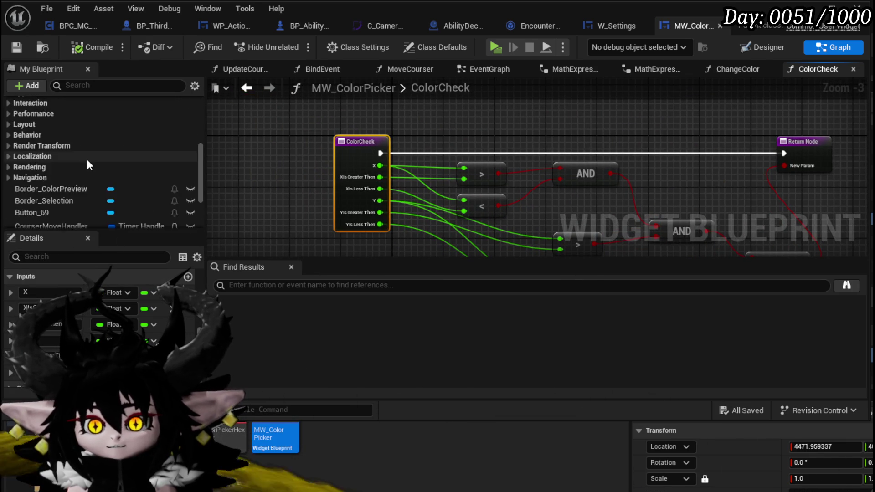
pyautogui.scroll(5, 86, 159)
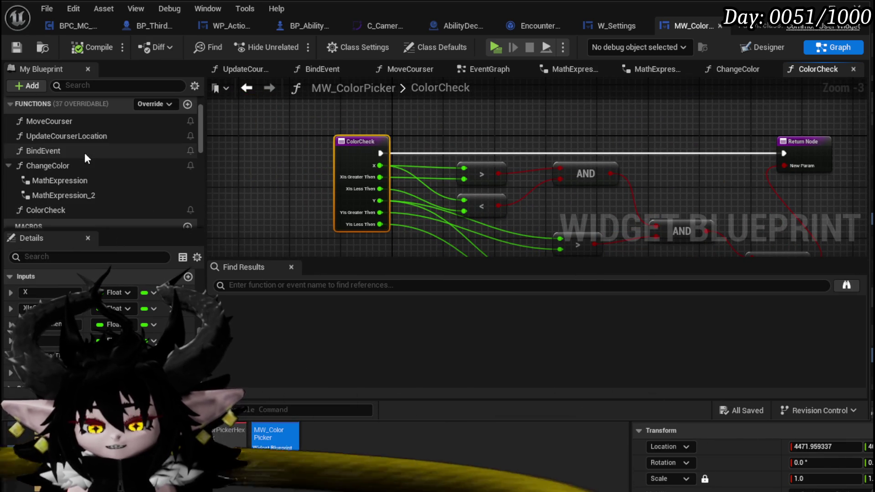
pyautogui.click(54, 211)
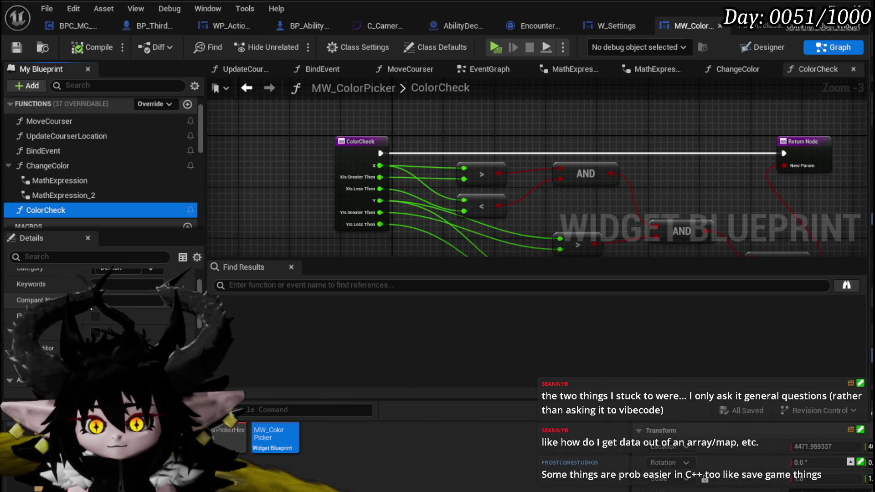
pyautogui.scroll(-2, 91, 309)
pyautogui.click(96, 335)
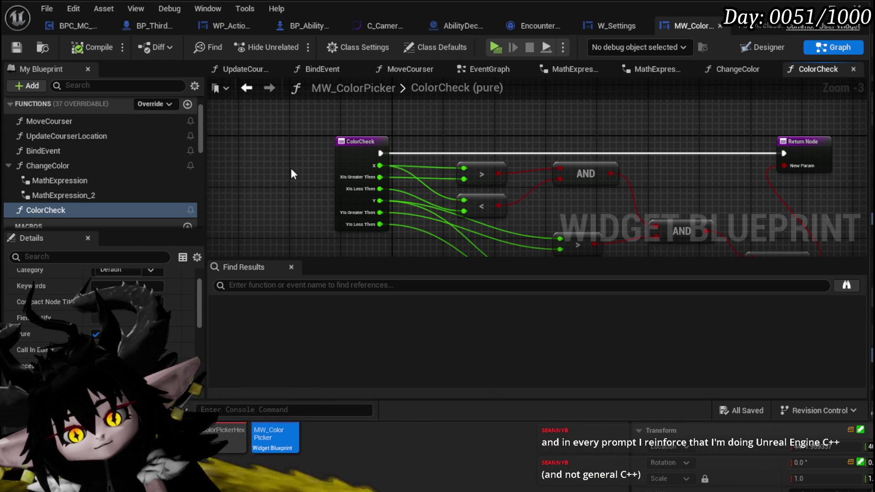
pyautogui.moveTo(281, 174)
pyautogui.mouseDown()
pyautogui.moveTo(264, 148)
pyautogui.moveTo(310, 128)
pyautogui.mouseUp()
# - Add a scratch comment box in empty graph space with the note 'float * Vector;'
pyautogui.scroll(3, 292, 161)
pyautogui.moveTo(283, 166)
pyautogui.mouseDown()
pyautogui.moveTo(314, 159)
pyautogui.moveTo(306, 180)
pyautogui.moveTo(314, 215)
pyautogui.mouseUp()
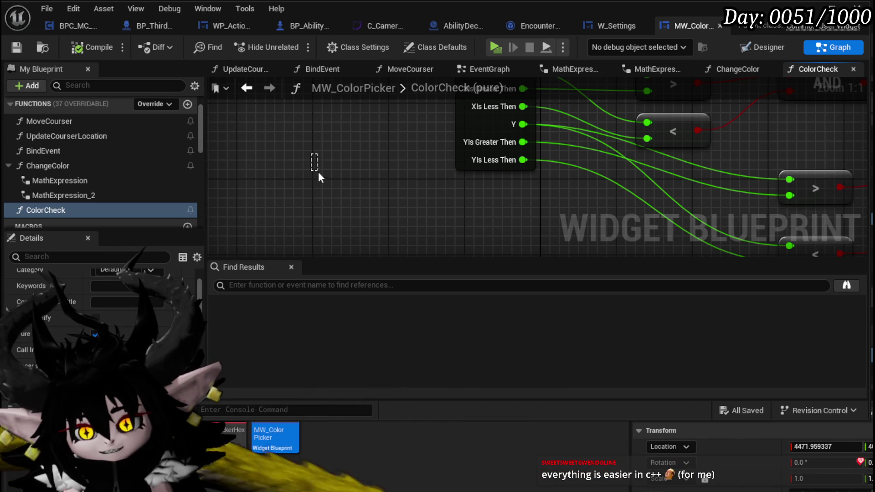
pyautogui.moveTo(320, 186); pyautogui.dragTo(320, 185)
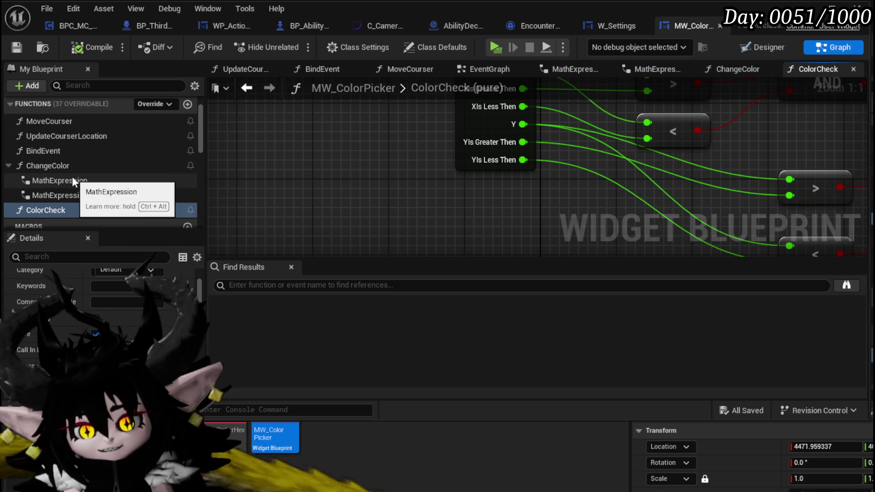
pyautogui.moveTo(298, 169); pyautogui.dragTo(354, 147)
pyautogui.press('c')
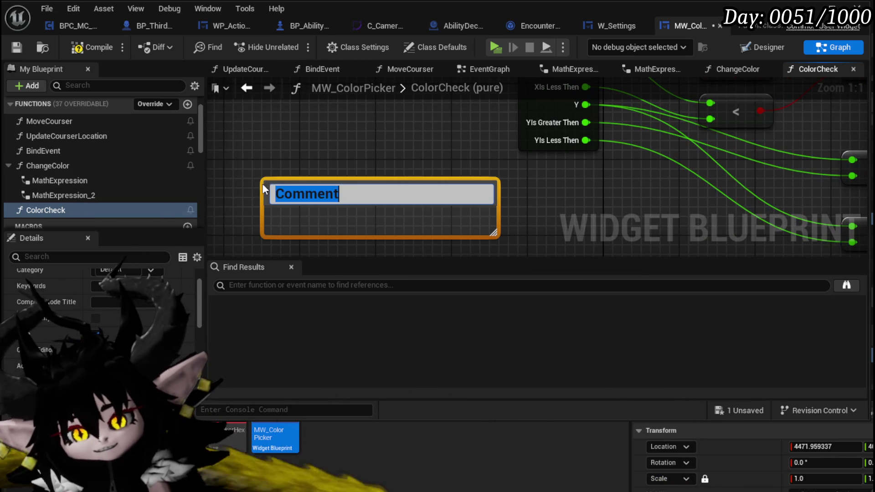
pyautogui.write('(')
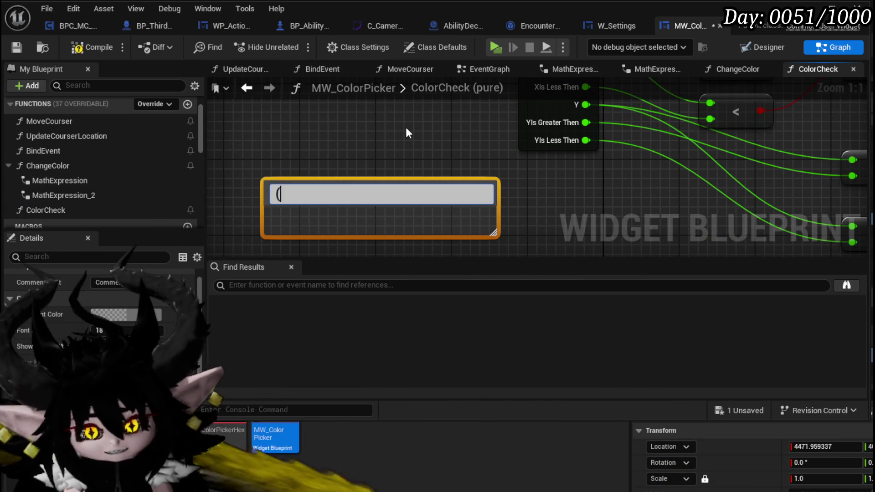
pyautogui.write('(')
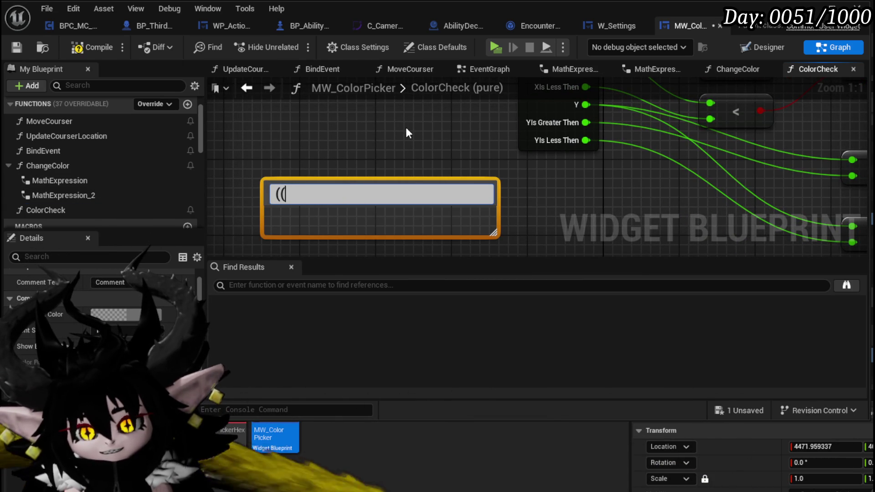
pyautogui.write(' Codeing')
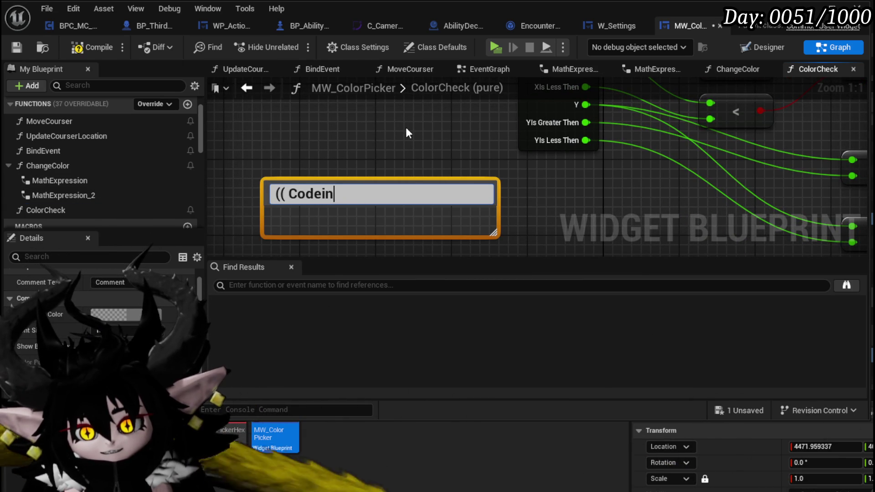
pyautogui.press('BackSpace')
pyautogui.press('BackSpace')
pyautogui.press('BackSpace')
pyautogui.write('fl')
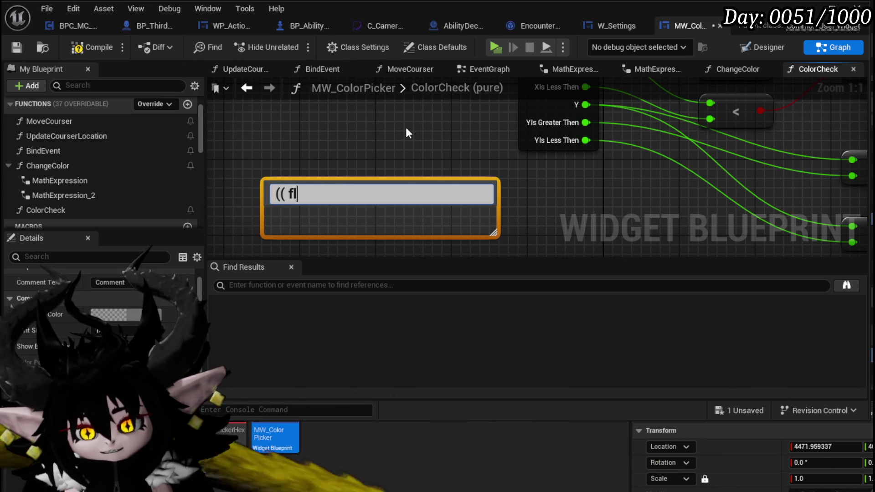
pyautogui.write('oat *')
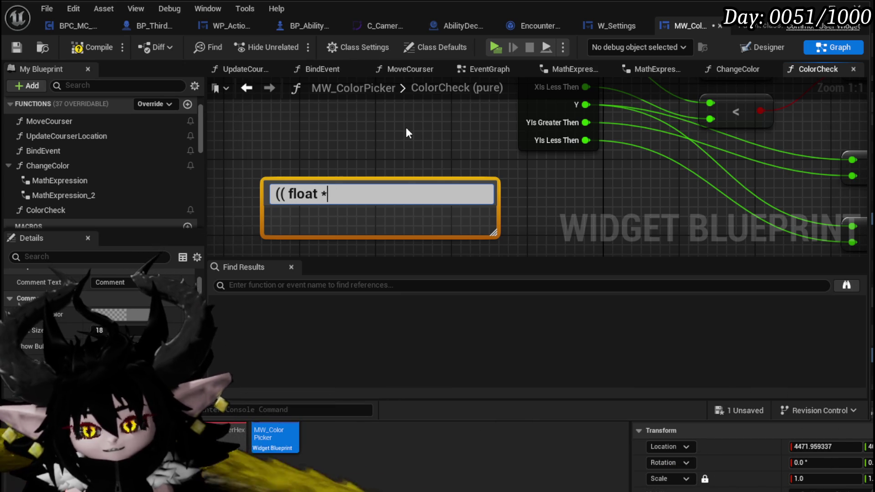
pyautogui.write(' Vector')
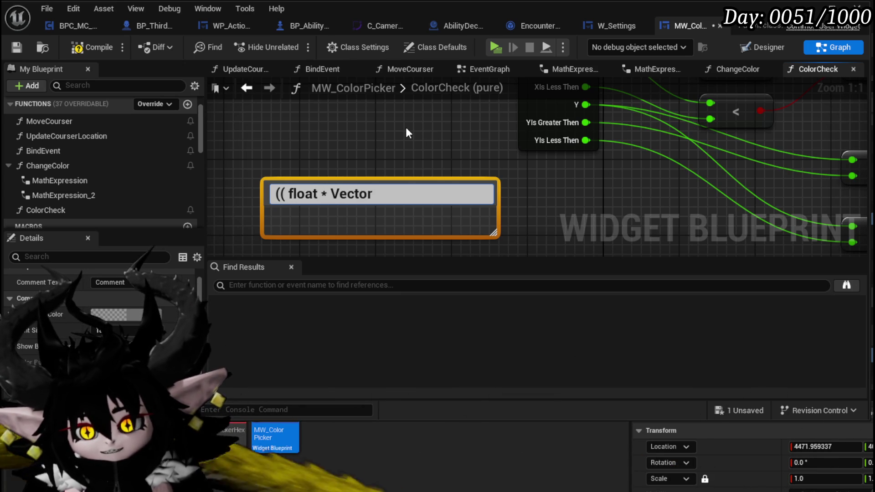
pyautogui.write(';')
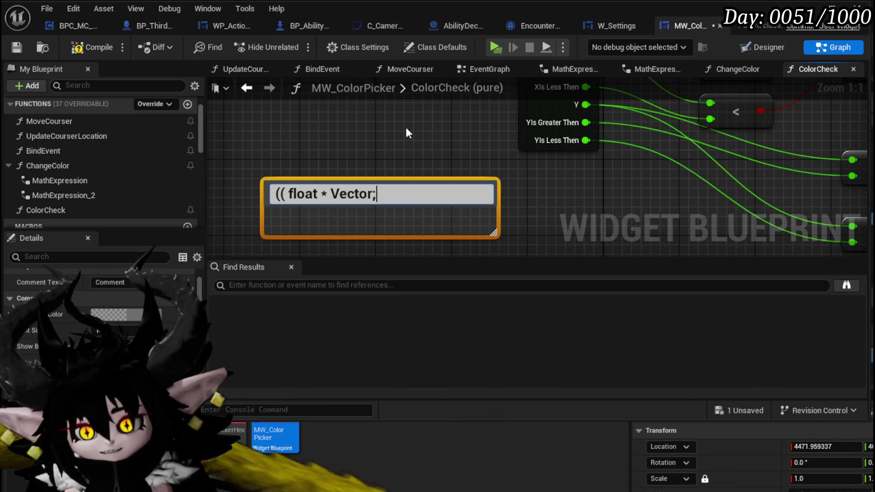
# - Edit the comment text, adding and removing extra lines and ');' endings
pyautogui.hotkey('shift', 'Return')
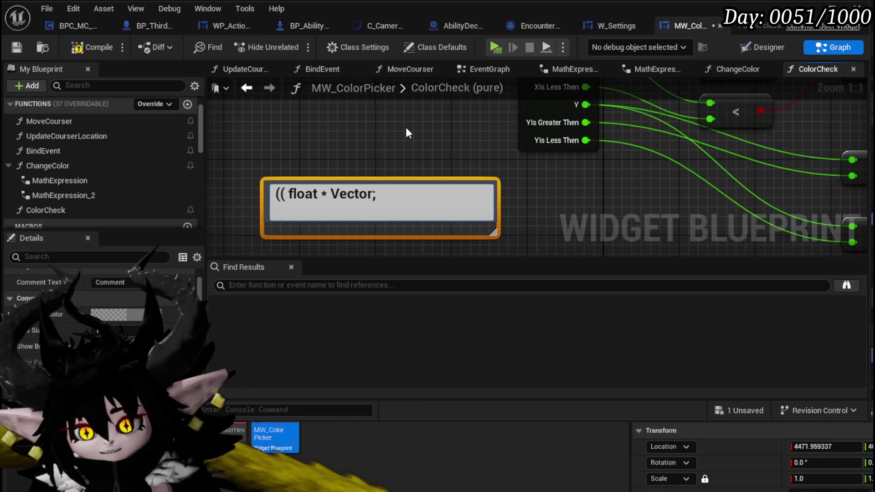
pyautogui.press('BackSpace')
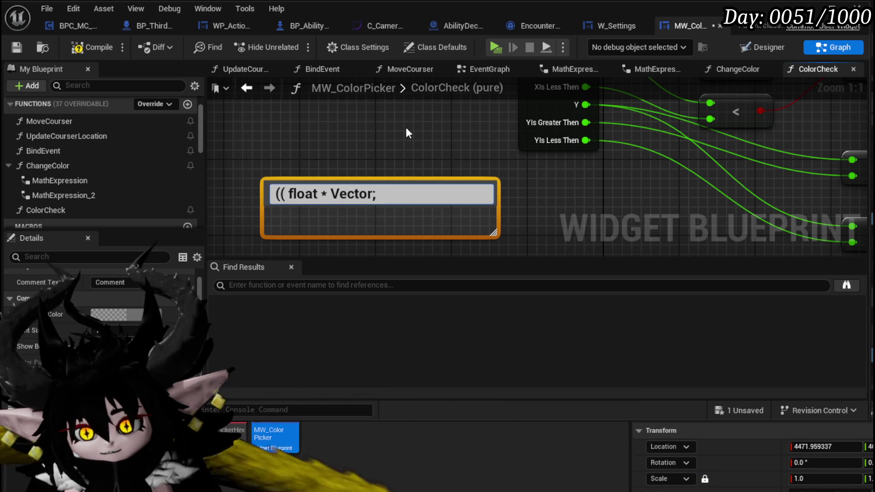
pyautogui.press('BackSpace')
pyautogui.write(');')
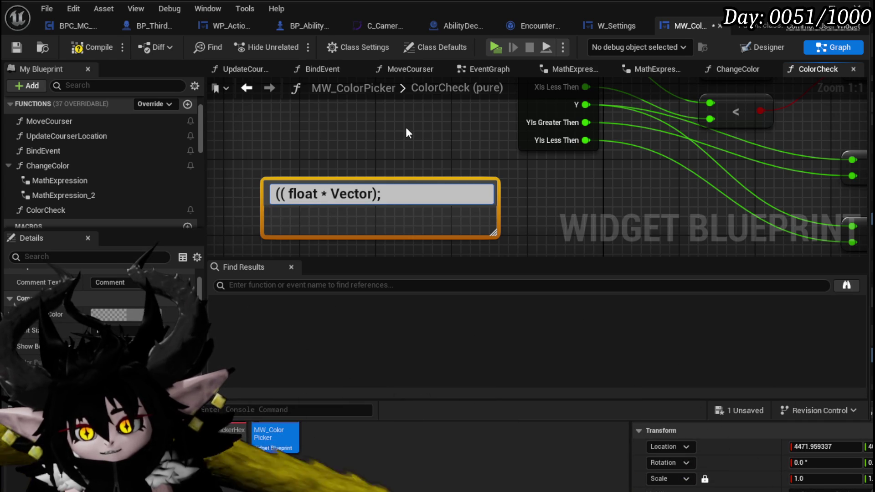
pyautogui.hotkey('shift', 'Return')
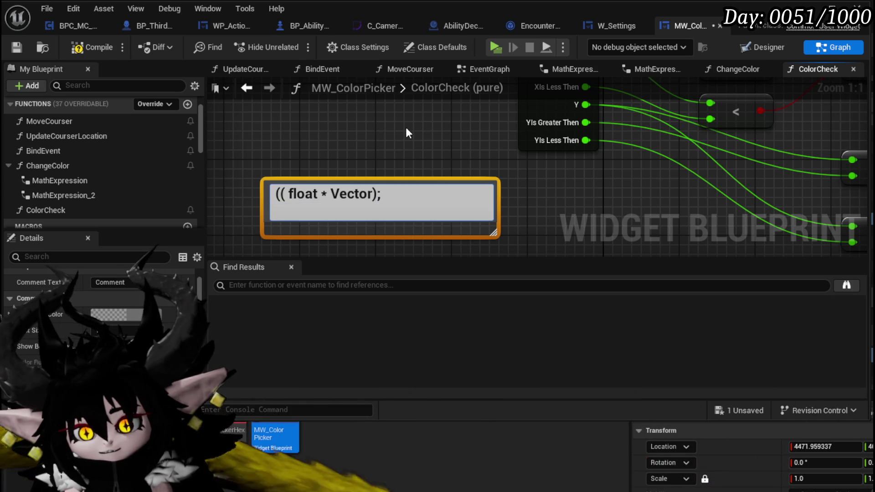
pyautogui.press('BackSpace')
pyautogui.press('BackSpace')
pyautogui.write(')')
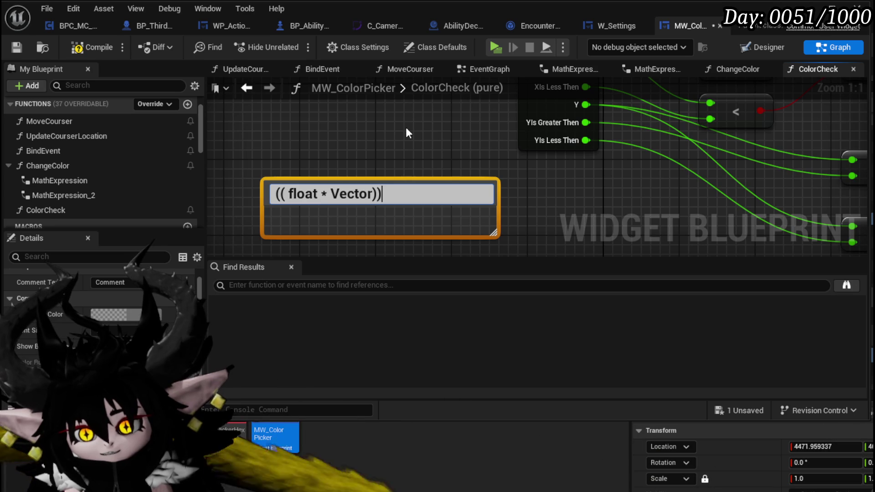
pyautogui.write(';')
pyautogui.hotkey('shift', 'Return')
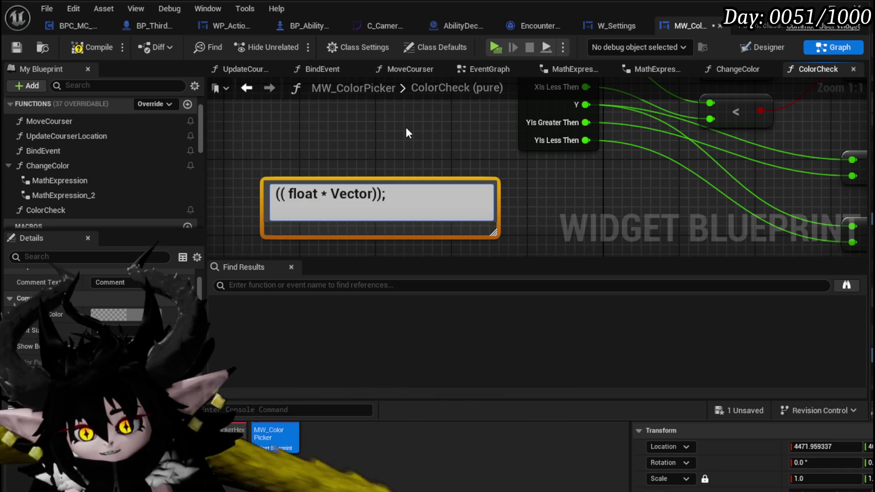
pyautogui.write('dDWAD')
pyautogui.press('BackSpace')
pyautogui.press('BackSpace')
pyautogui.press('BackSpace')
pyautogui.press('BackSpace')
pyautogui.press('BackSpace')
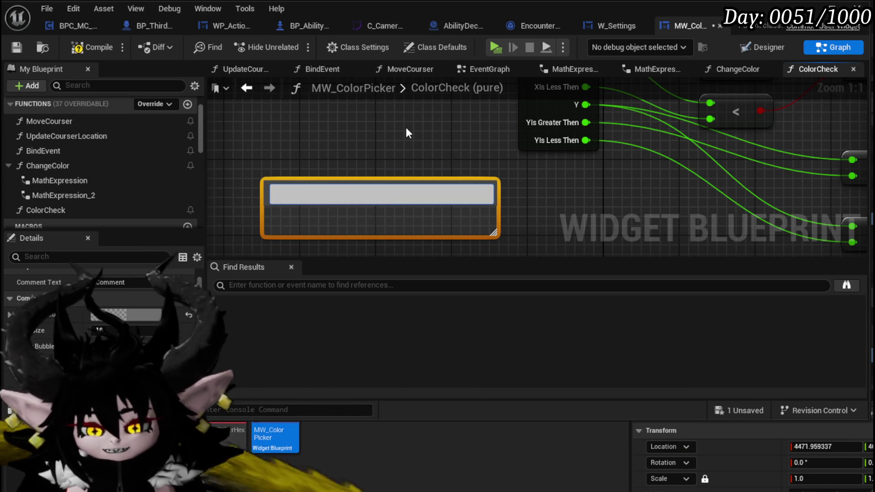
# - Delete the scratch comment and save the blueprint with Ctrl+S
pyautogui.click(328, 129)
pyautogui.click(380, 226)
pyautogui.press('Delete')
pyautogui.hotkey('ctrl', 's')
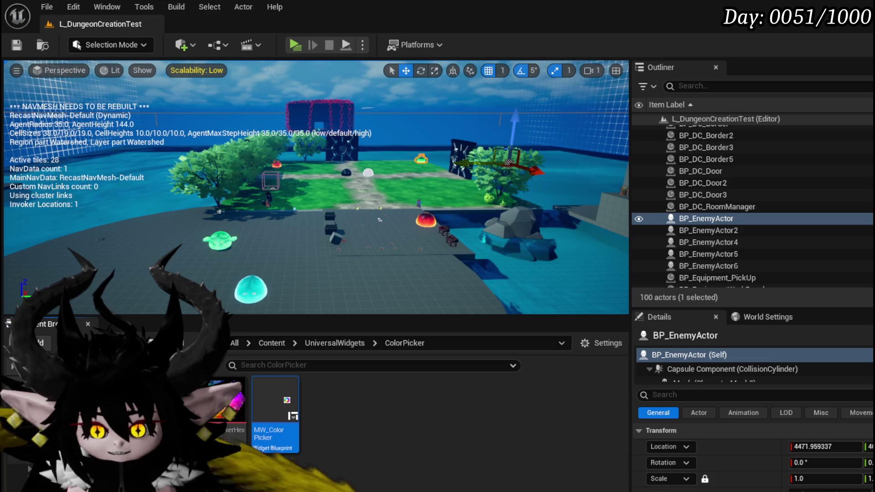
# - Open M_ToonBase from Materials > PP_ToonShader and frame its Custom node code
pyautogui.hotkey('alt', 'Left')
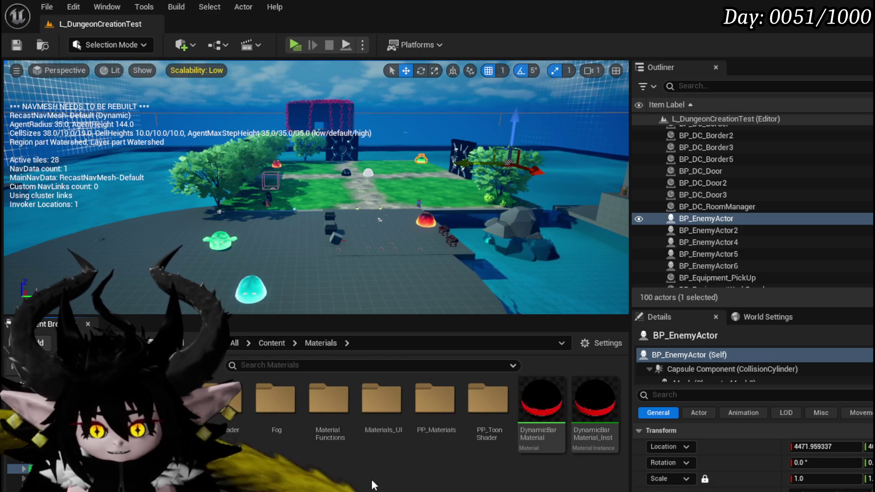
pyautogui.doubleClick(486, 411)
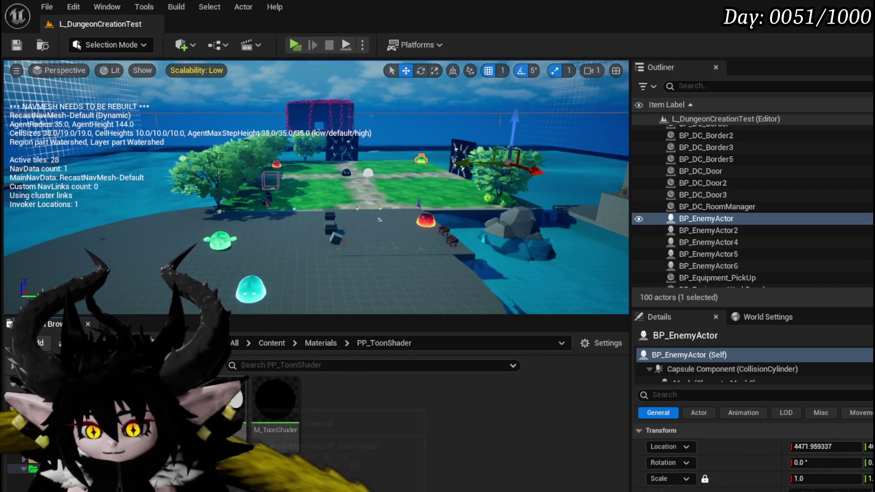
pyautogui.doubleClick(226, 401)
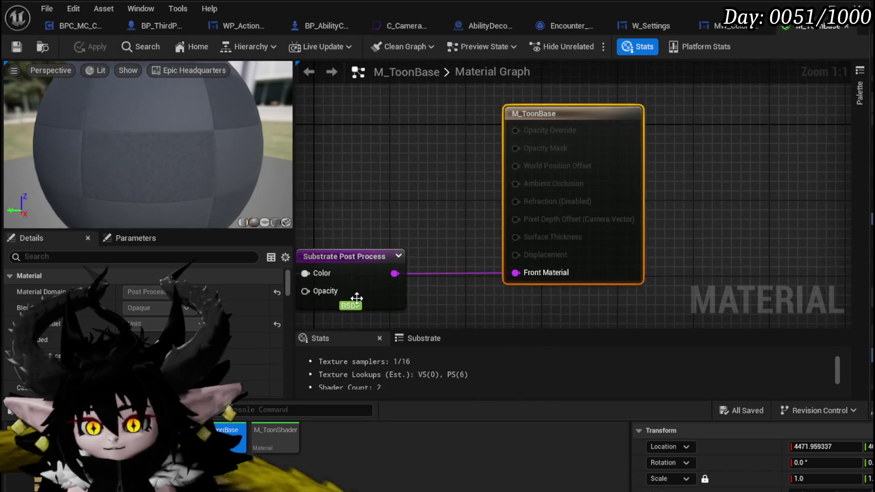
pyautogui.scroll(-5, 357, 299)
pyautogui.moveTo(670, 196)
pyautogui.mouseDown()
pyautogui.moveTo(726, 193)
pyautogui.moveTo(549, 123)
pyautogui.moveTo(788, 100)
pyautogui.mouseUp()
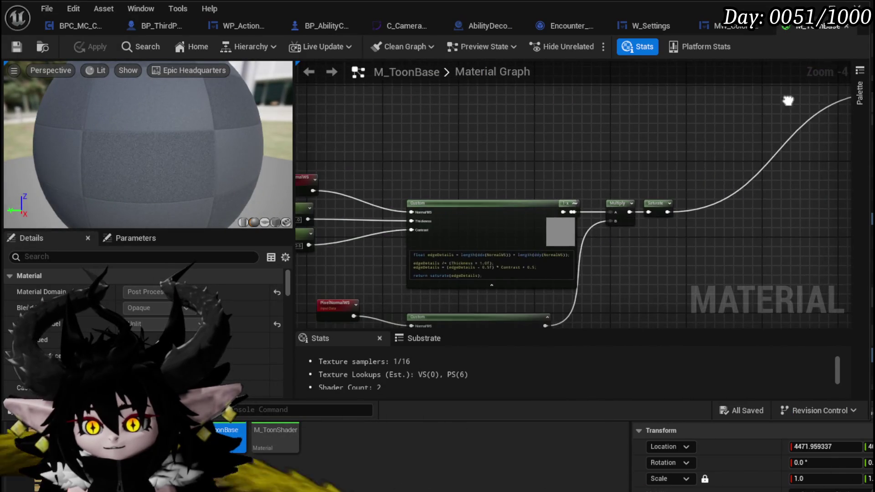
pyautogui.scroll(5, 447, 276)
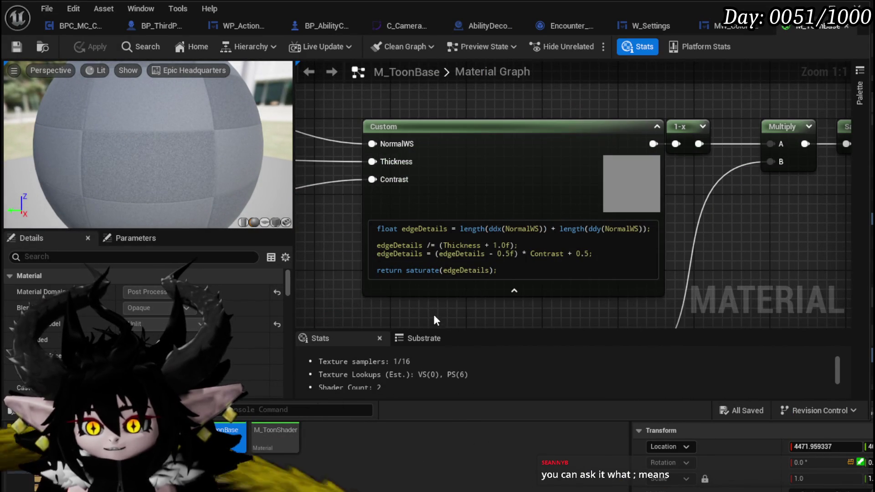
# - Inspect the /= operator in the Custom node's code without changing it
pyautogui.moveTo(434, 316); pyautogui.dragTo(427, 293)
pyautogui.doubleClick(424, 223)
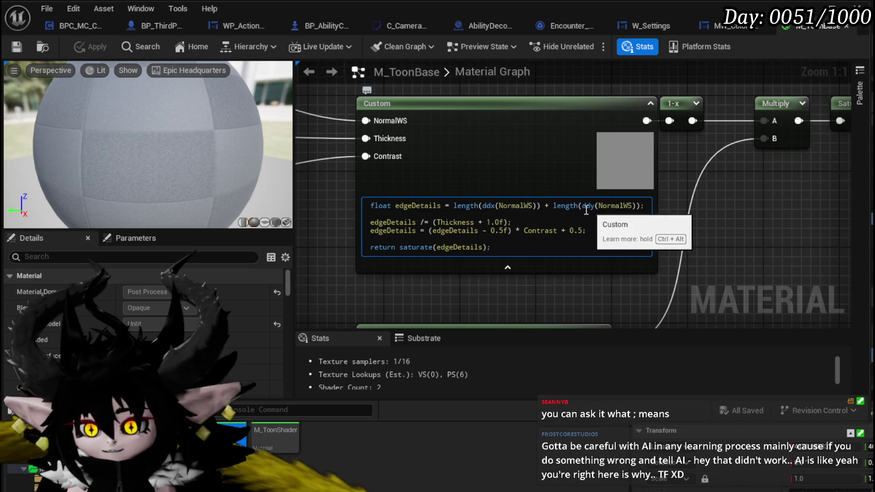
pyautogui.click(528, 291)
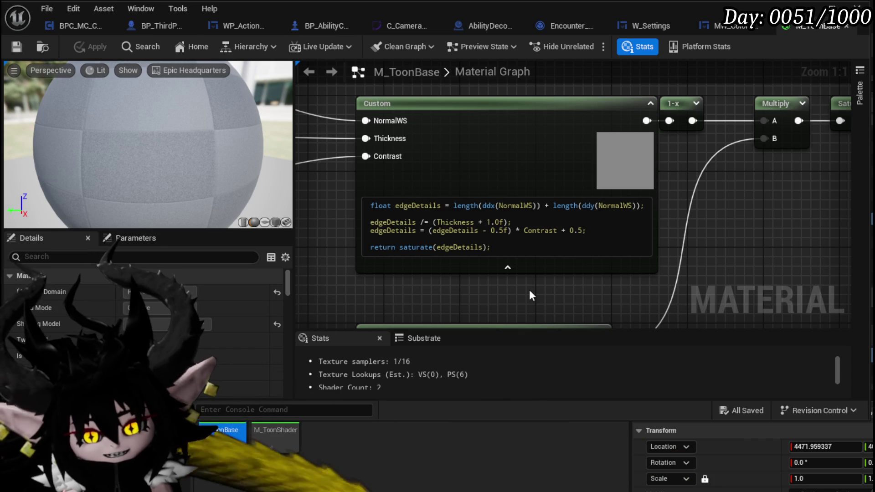
# - Delete and restore the blank line before return, then switch to the MW_ColorPicker tab
pyautogui.click(509, 222)
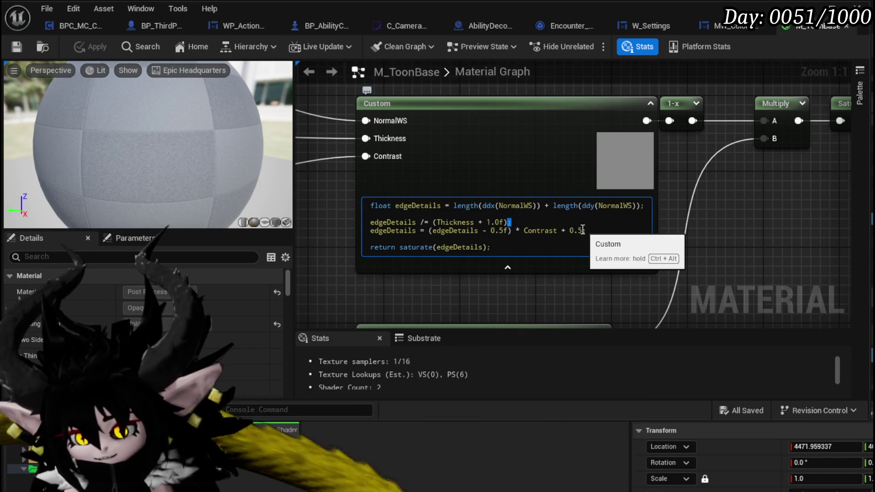
pyautogui.doubleClick(585, 230)
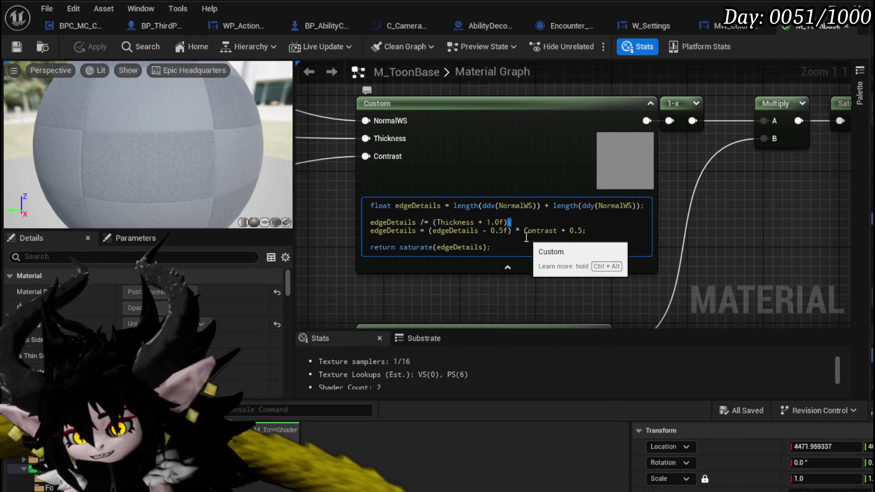
pyautogui.click(372, 241)
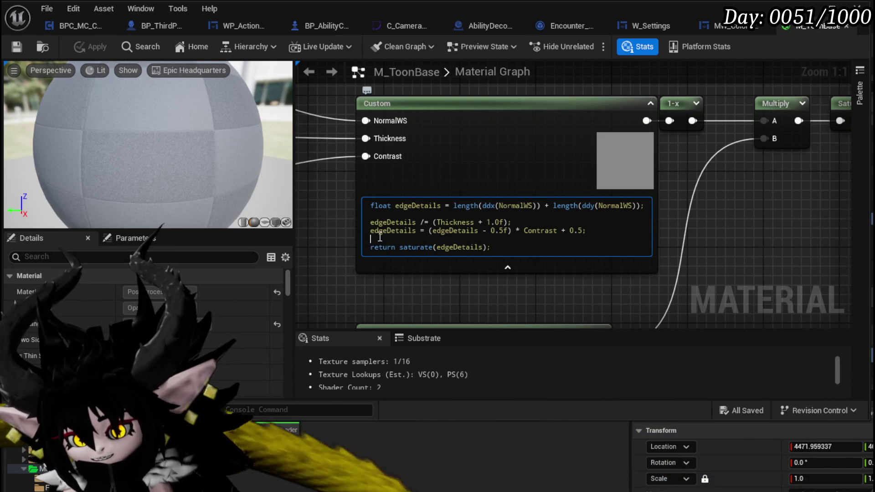
pyautogui.press('BackSpace')
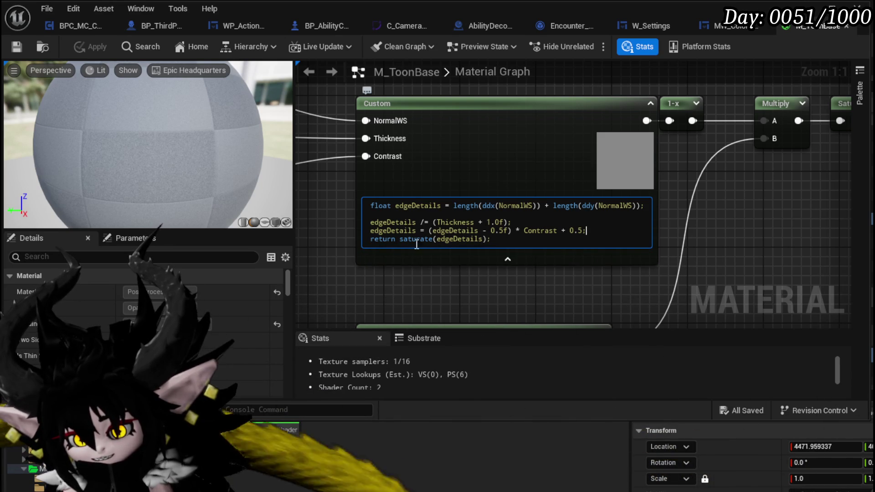
pyautogui.press('Return')
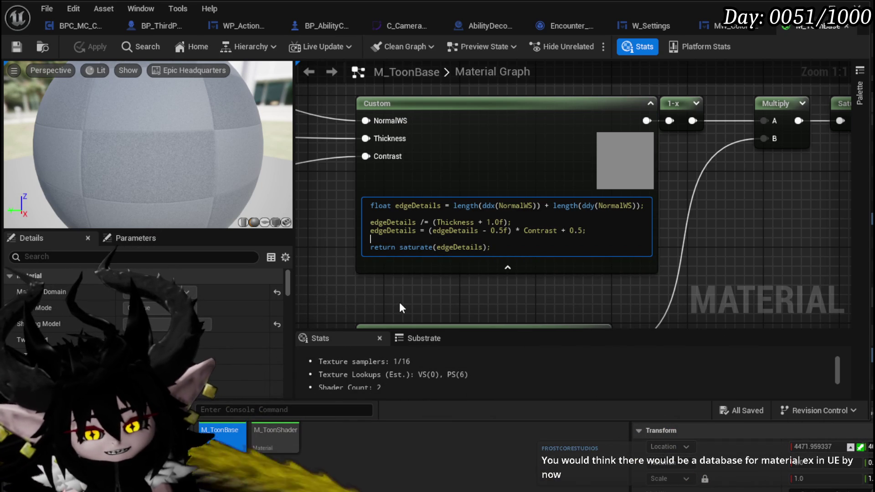
pyautogui.click(399, 301)
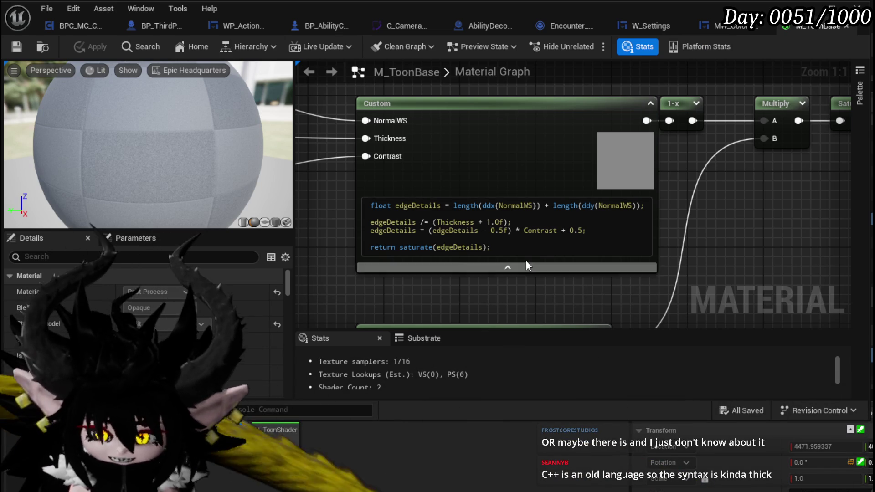
pyautogui.click(720, 30)
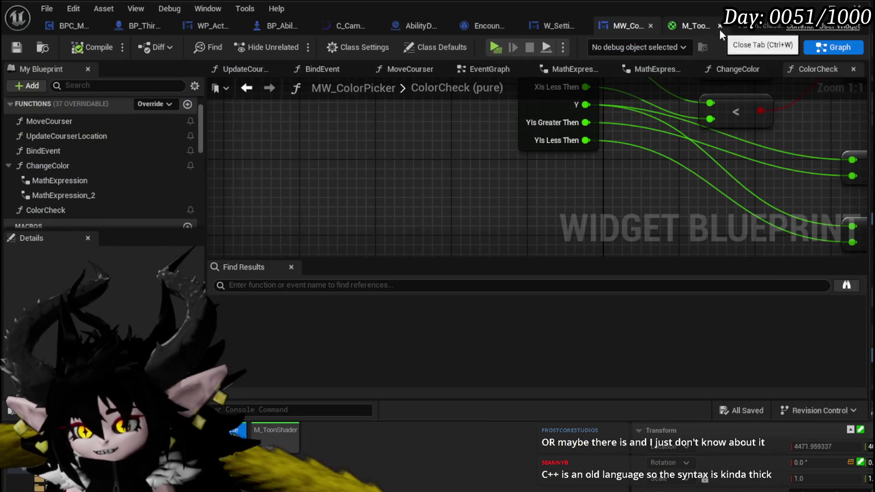
pyautogui.click(557, 26)
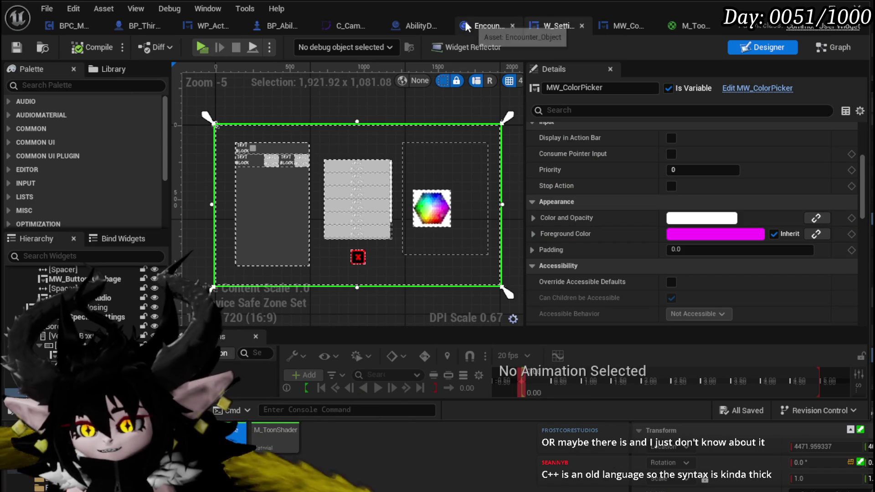
pyautogui.click(833, 47)
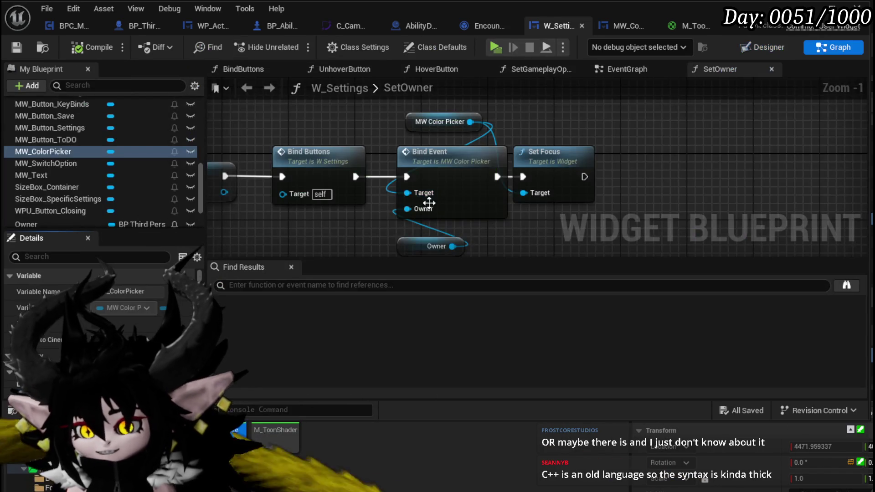
pyautogui.moveTo(660, 181); pyautogui.dragTo(733, 138)
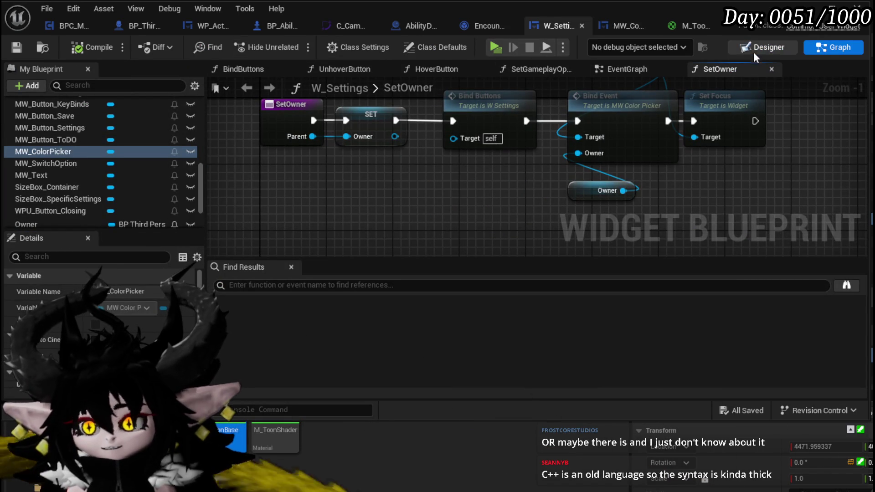
pyautogui.scroll(10, 91, 162)
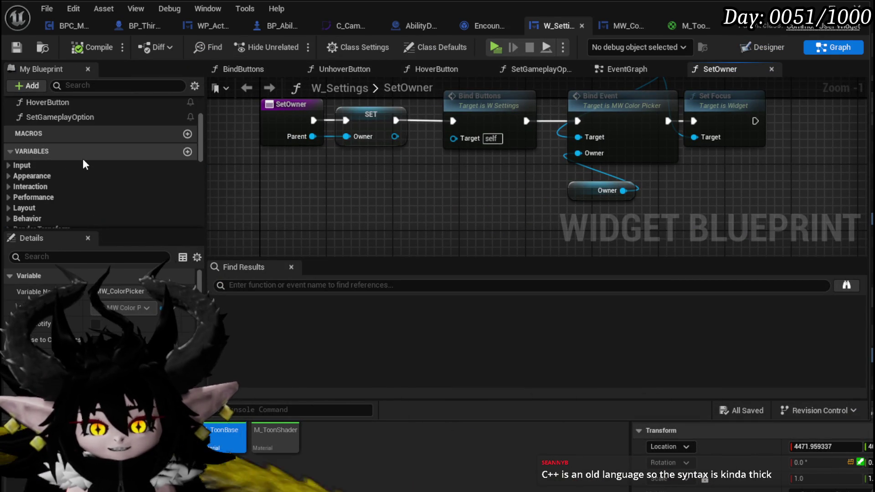
pyautogui.scroll(5, 83, 160)
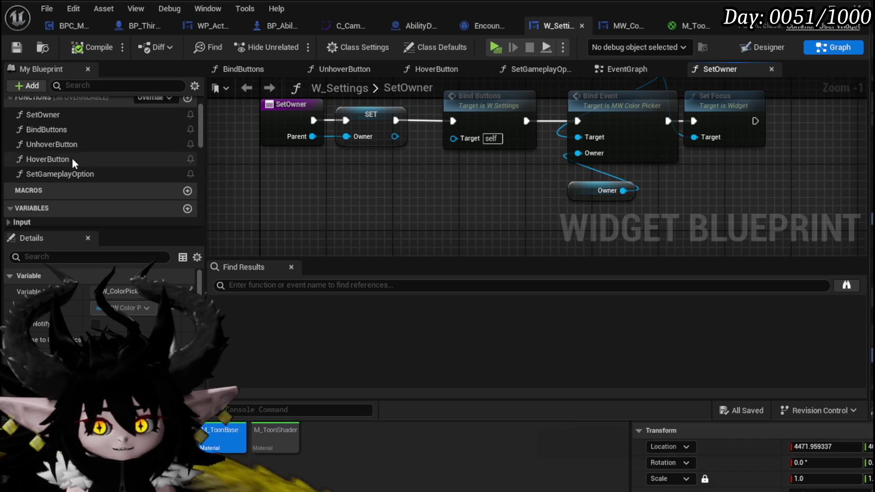
pyautogui.doubleClick(45, 175)
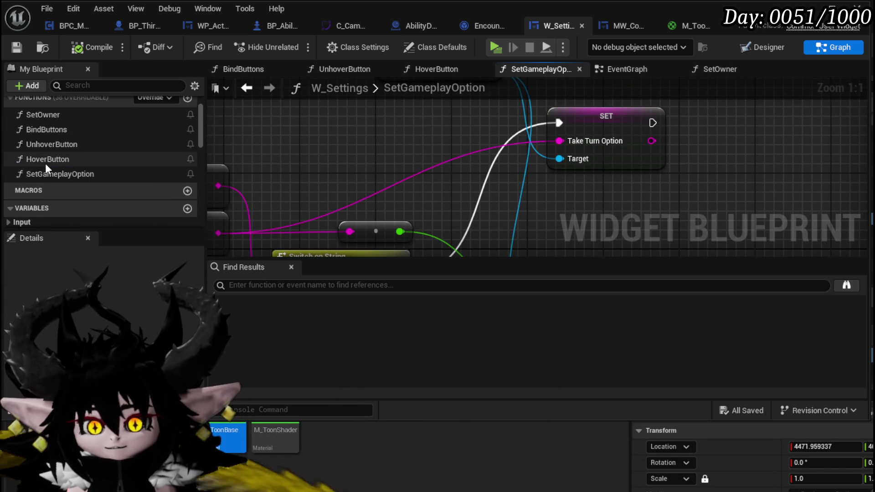
pyautogui.click(608, 26)
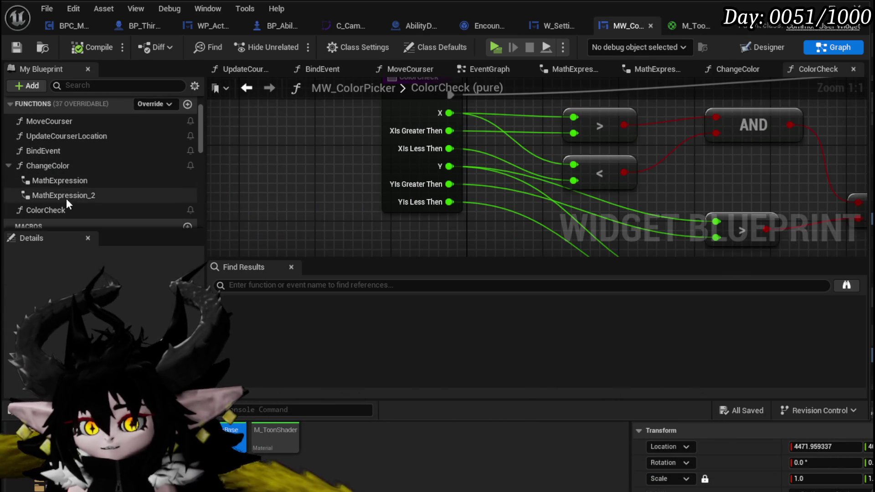
# - In ChangeColor, move Break Vector 2D left and wire its Y into Color Check's Y
pyautogui.doubleClick(64, 166)
pyautogui.scroll(-5, 319, 178)
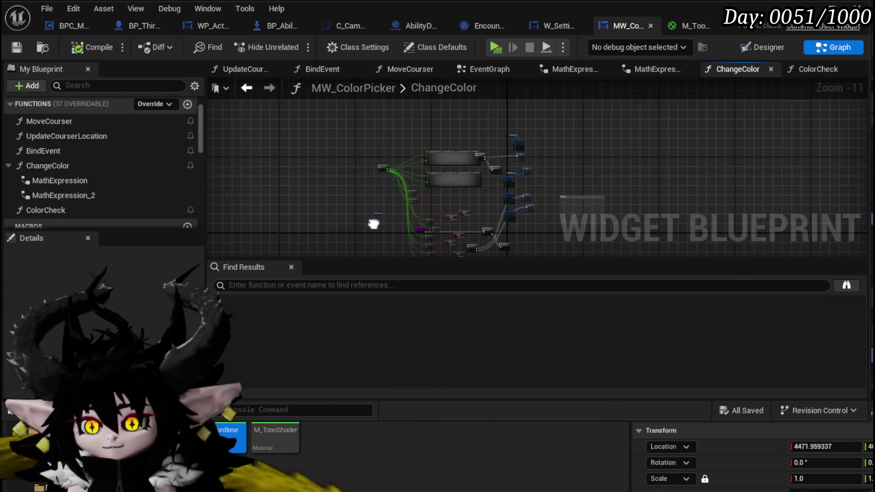
pyautogui.click(135, 210)
pyautogui.scroll(4, 237, 123)
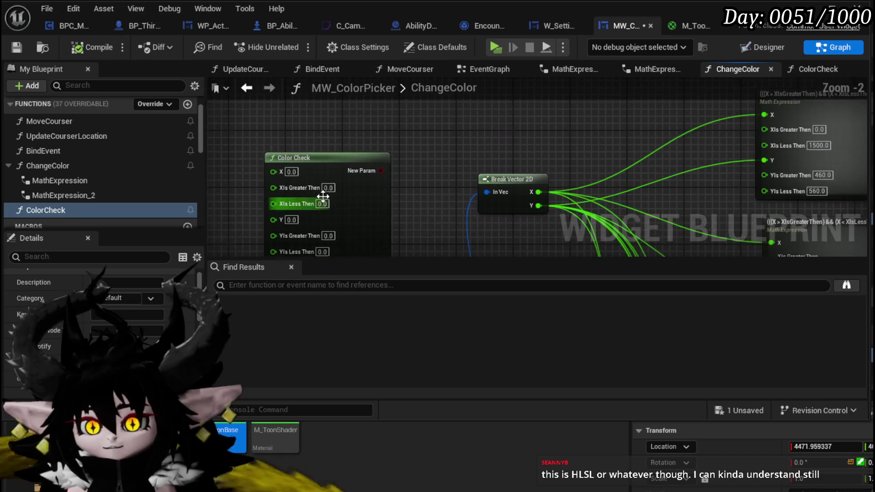
pyautogui.moveTo(650, 100); pyautogui.dragTo(427, 134)
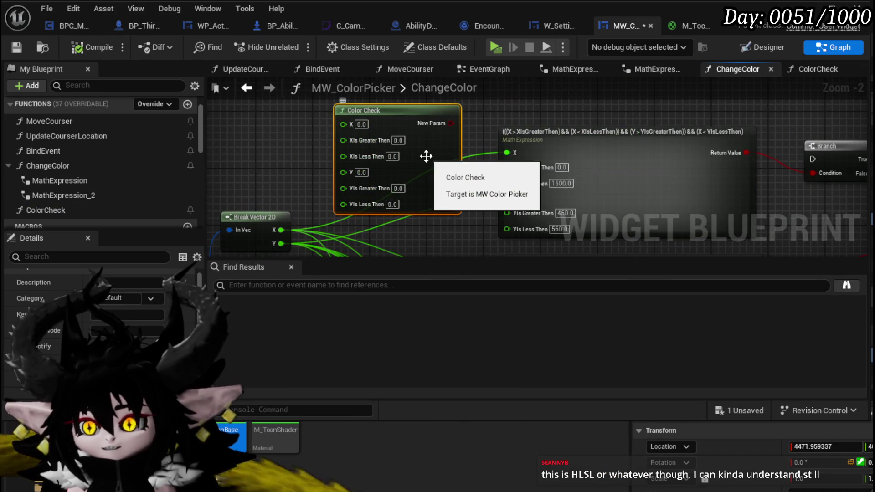
pyautogui.moveTo(358, 180); pyautogui.dragTo(381, 173)
pyautogui.moveTo(320, 190)
pyautogui.mouseDown()
pyautogui.moveTo(261, 190)
pyautogui.moveTo(403, 94)
pyautogui.moveTo(402, 106)
pyautogui.mouseUp()
pyautogui.moveTo(286, 225); pyautogui.dragTo(398, 152)
# - Set Color Check's XIs Less Then to 1500, YIs Greater Then 460, YIs Less Then 560
pyautogui.scroll(3, 344, 154)
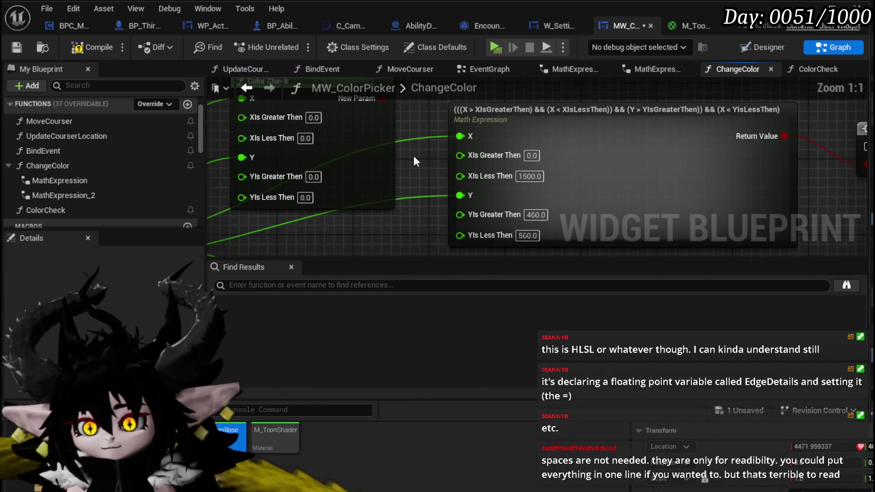
pyautogui.click(305, 138)
pyautogui.write('1500')
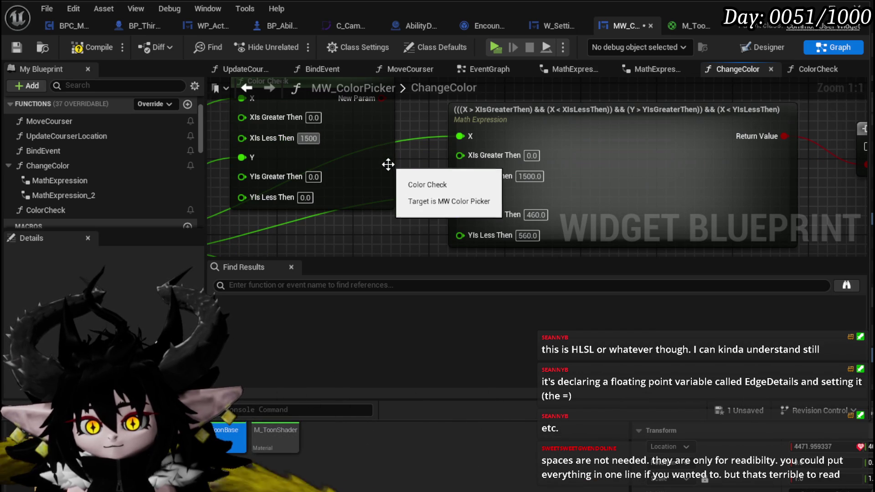
pyautogui.click(310, 177)
pyautogui.write('460')
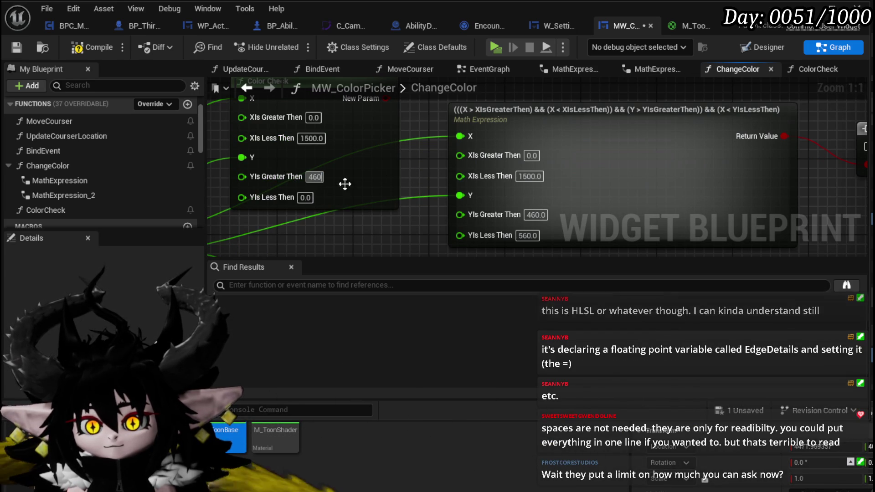
pyautogui.click(306, 197)
pyautogui.write('560')
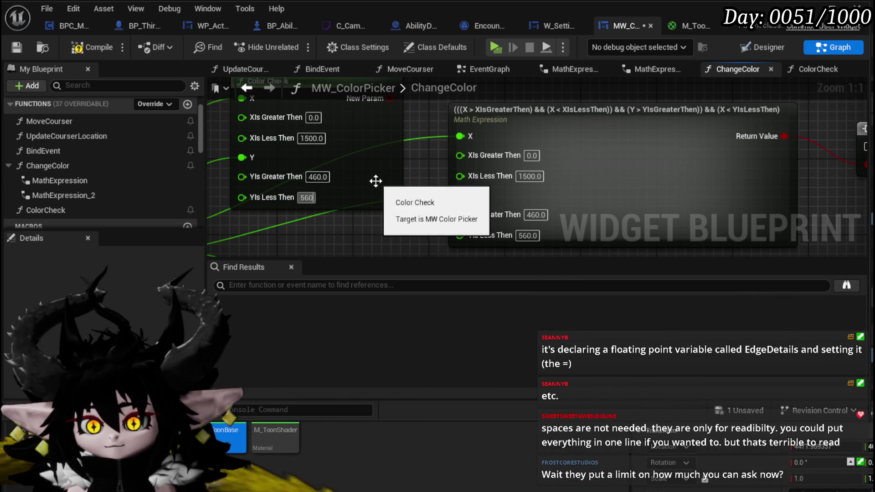
pyautogui.press('Return')
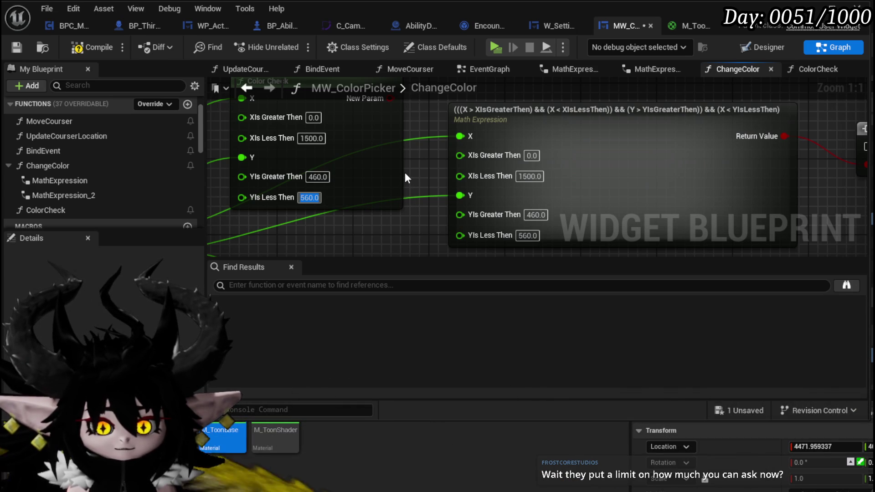
# - Replace the Branch condition with the Color Check result, then compile and save
pyautogui.scroll(-2, 358, 120)
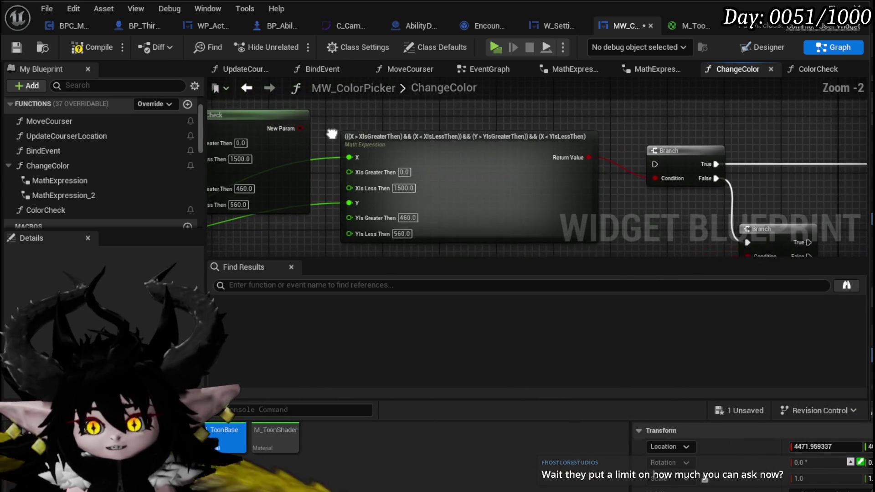
pyautogui.moveTo(442, 136); pyautogui.dragTo(433, 170)
pyautogui.click(403, 119)
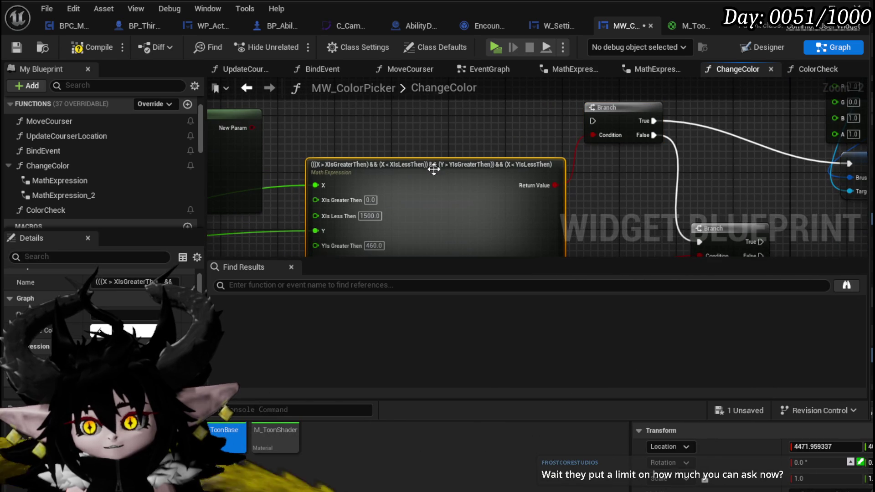
pyautogui.moveTo(242, 110)
pyautogui.mouseDown()
pyautogui.moveTo(263, 102)
pyautogui.moveTo(603, 136)
pyautogui.mouseUp()
pyautogui.click(350, 170)
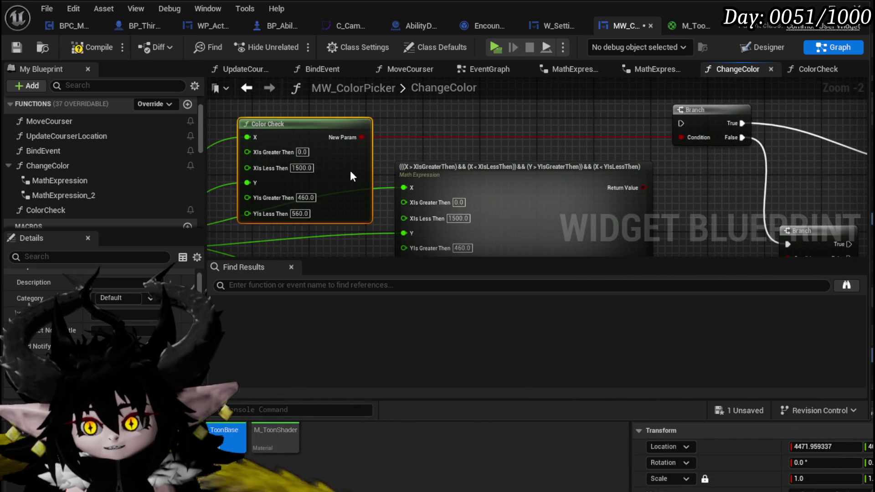
pyautogui.click(449, 158)
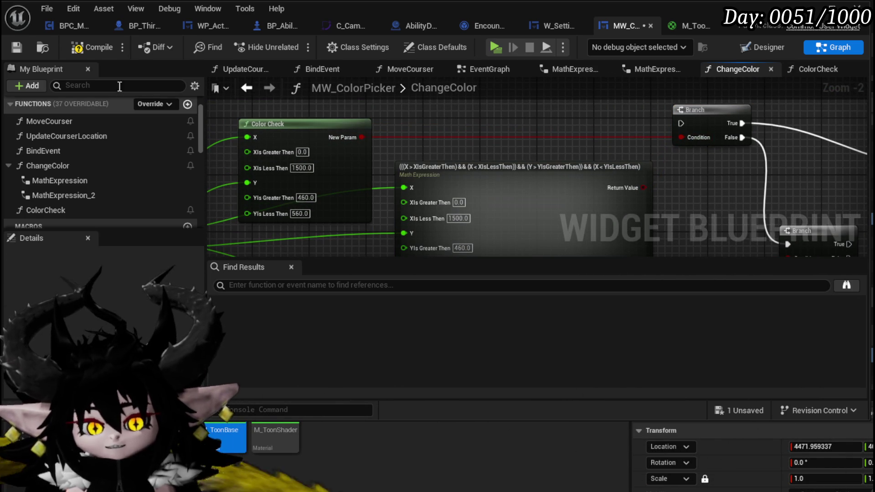
pyautogui.click(86, 51)
pyautogui.click(22, 47)
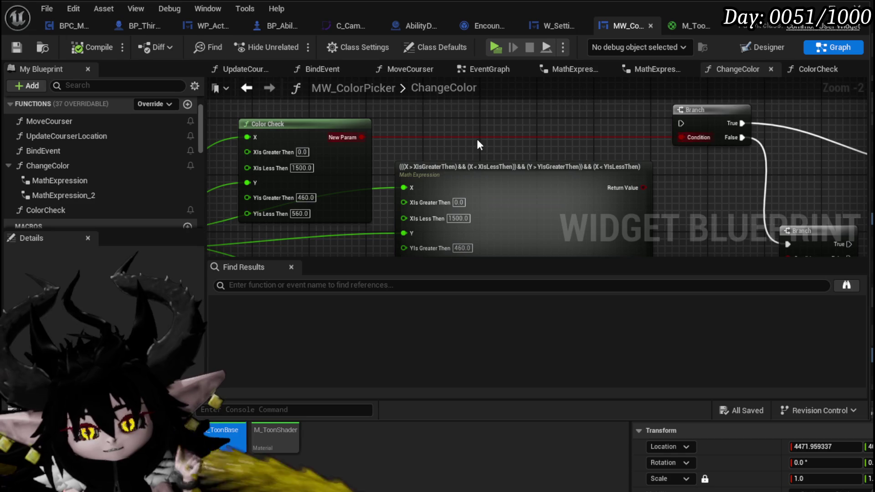
# - Move the second Math Expression node aside to tidy the graph
pyautogui.scroll(-2, 477, 138)
pyautogui.scroll(-1, 480, 136)
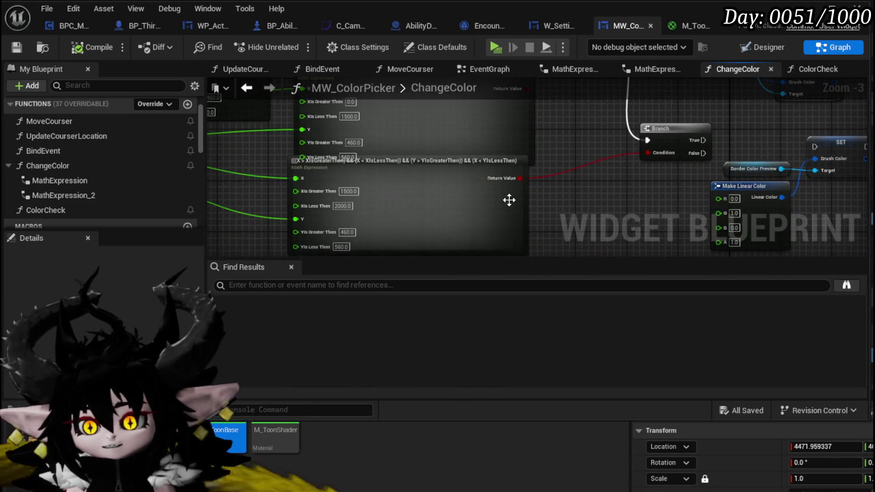
pyautogui.moveTo(508, 197); pyautogui.dragTo(517, 222)
pyautogui.click(583, 147)
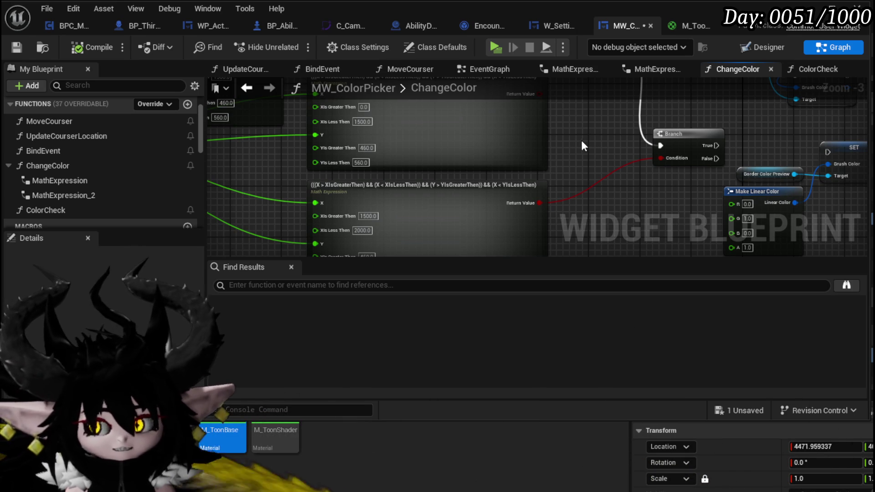
pyautogui.scroll(-2, 595, 148)
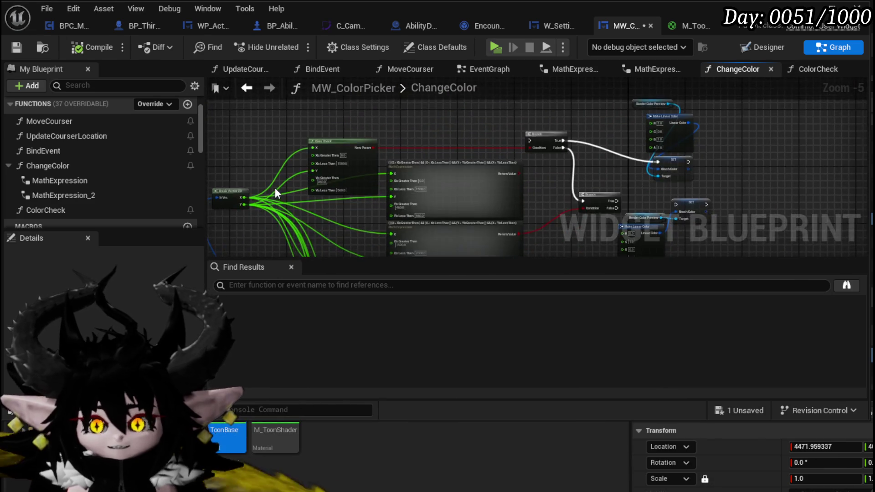
# - Paste a copy of the Color Check node beside the colour nodes and save the blueprint
pyautogui.scroll(1, 411, 217)
pyautogui.scroll(-2, 371, 171)
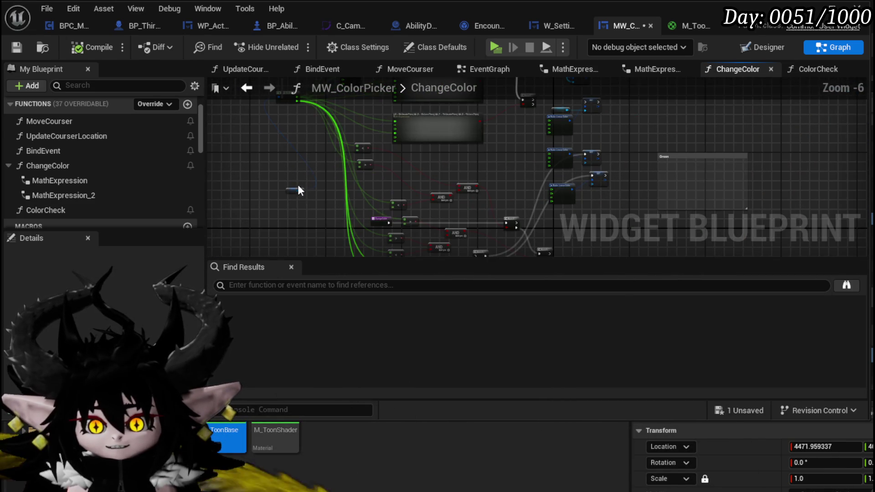
pyautogui.moveTo(297, 234); pyautogui.dragTo(281, 190)
pyautogui.scroll(3, 327, 152)
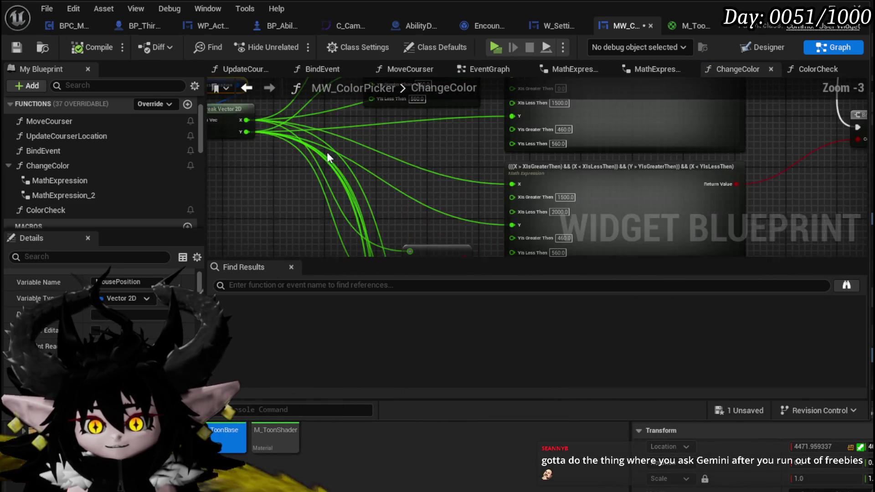
pyautogui.click(459, 134)
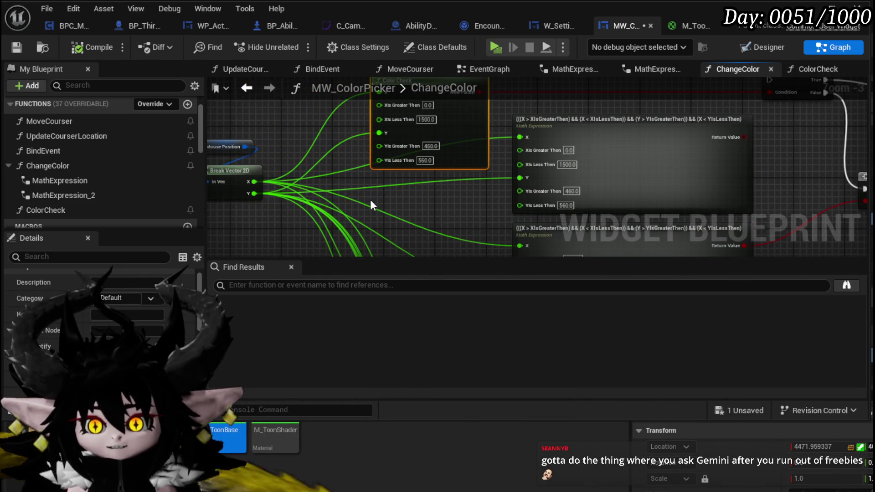
pyautogui.hotkey('ctrl', 'v')
pyautogui.moveTo(490, 185)
pyautogui.mouseDown()
pyautogui.moveTo(355, 164)
pyautogui.moveTo(783, 180)
pyautogui.moveTo(734, 179)
pyautogui.moveTo(737, 162)
pyautogui.mouseUp()
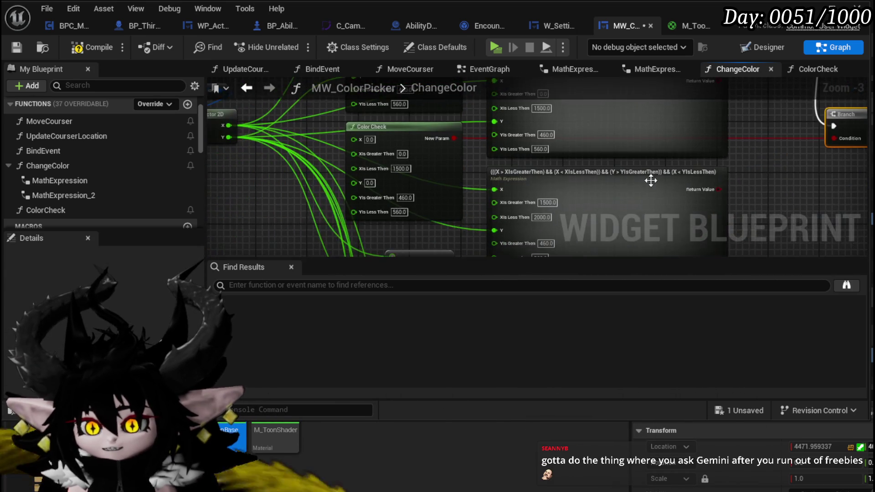
pyautogui.scroll(2, 248, 160)
pyautogui.moveTo(287, 191)
pyautogui.mouseDown()
pyautogui.moveTo(283, 253)
pyautogui.moveTo(267, 188)
pyautogui.mouseUp()
pyautogui.click(17, 47)
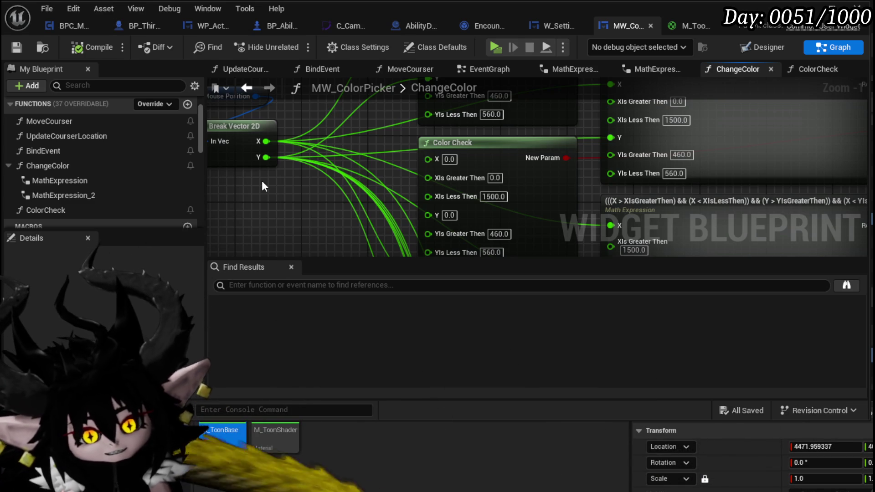
# - Wire the mouse position into the copied Color Check and set its X range to 1400–2000
pyautogui.moveTo(266, 157)
pyautogui.mouseDown()
pyautogui.moveTo(428, 158)
pyautogui.moveTo(414, 211)
pyautogui.moveTo(429, 212)
pyautogui.mouseUp()
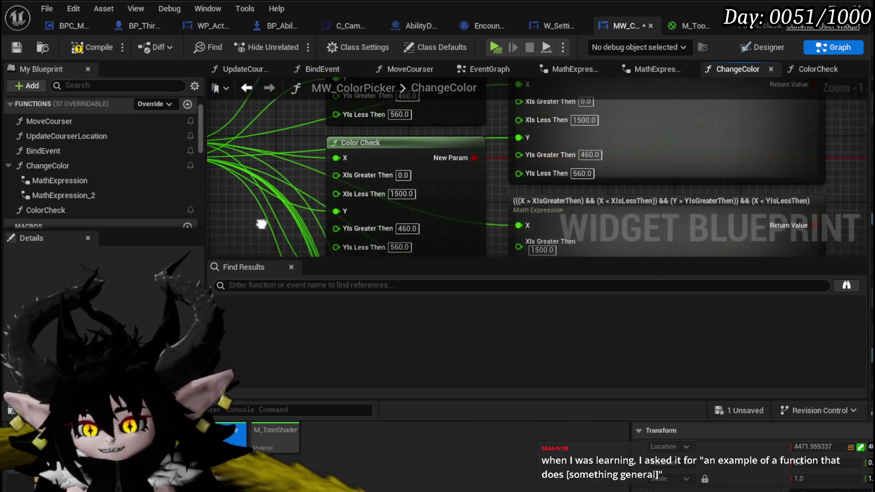
pyautogui.moveTo(306, 164)
pyautogui.mouseDown()
pyautogui.moveTo(302, 221)
pyautogui.moveTo(299, 163)
pyautogui.mouseUp()
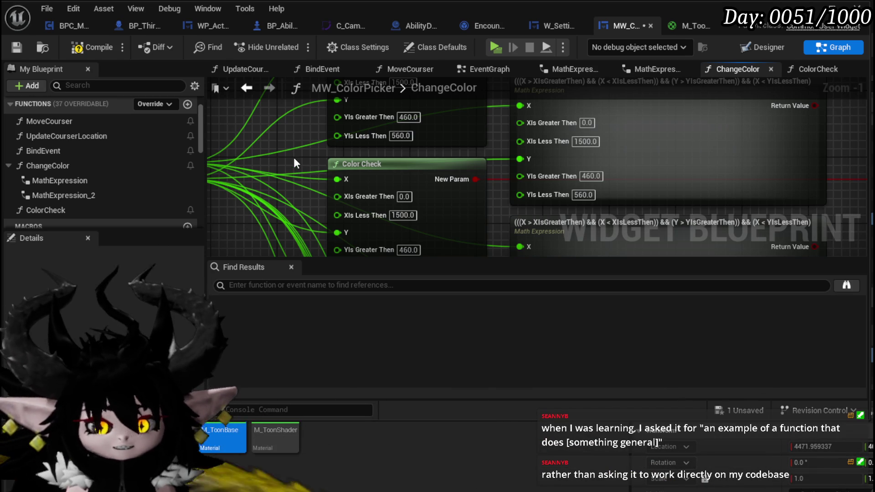
pyautogui.moveTo(278, 142)
pyautogui.mouseDown()
pyautogui.moveTo(277, 201)
pyautogui.moveTo(278, 140)
pyautogui.mouseUp()
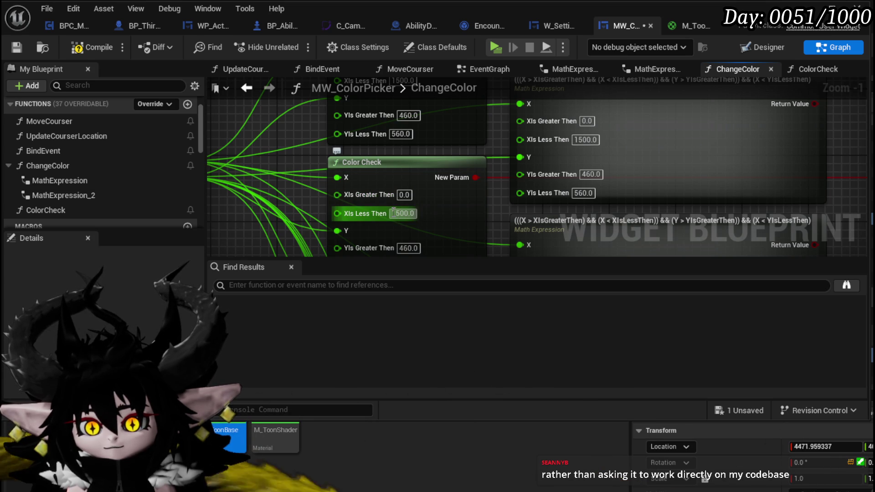
pyautogui.click(391, 213)
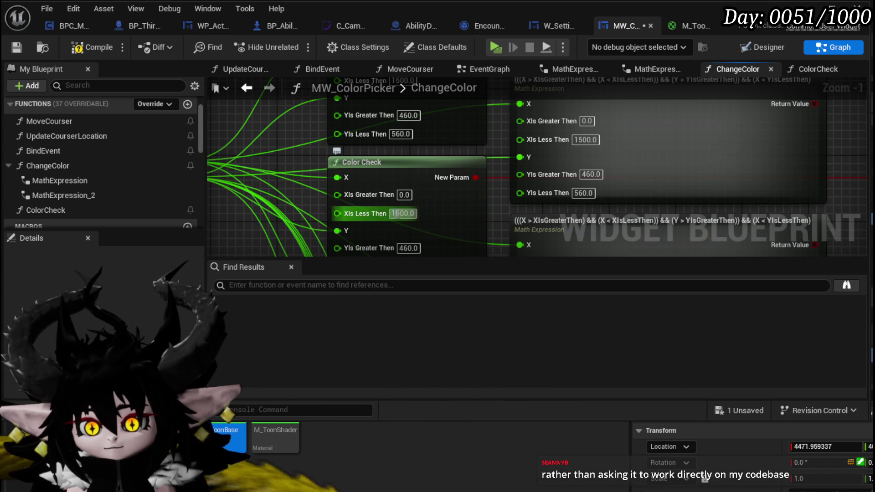
pyautogui.write('200')
pyautogui.press('Return')
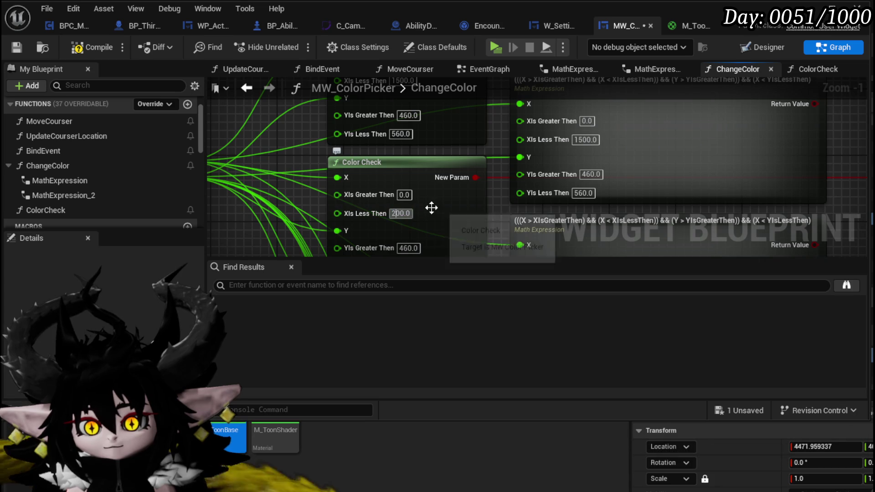
pyautogui.write('0')
pyautogui.hotkey('shift', 'Tab')
pyautogui.write('1400')
pyautogui.press('Return')
# - Delete the top Math Expression node
pyautogui.moveTo(493, 207)
pyautogui.mouseDown()
pyautogui.moveTo(488, 178)
pyautogui.moveTo(453, 124)
pyautogui.mouseUp()
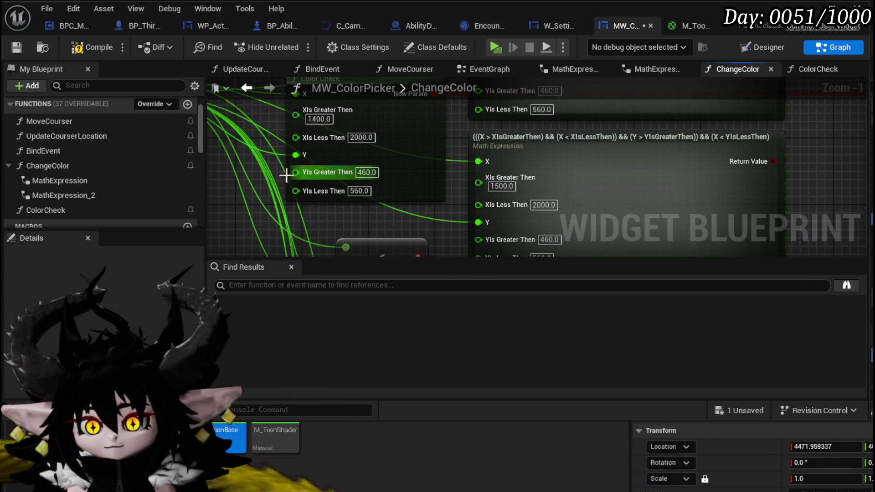
pyautogui.scroll(-1, 433, 174)
pyautogui.moveTo(467, 227)
pyautogui.mouseDown()
pyautogui.moveTo(370, 197)
pyautogui.moveTo(404, 176)
pyautogui.mouseUp()
pyautogui.scroll(-2, 501, 164)
pyautogui.click(563, 196)
pyautogui.press('Delete')
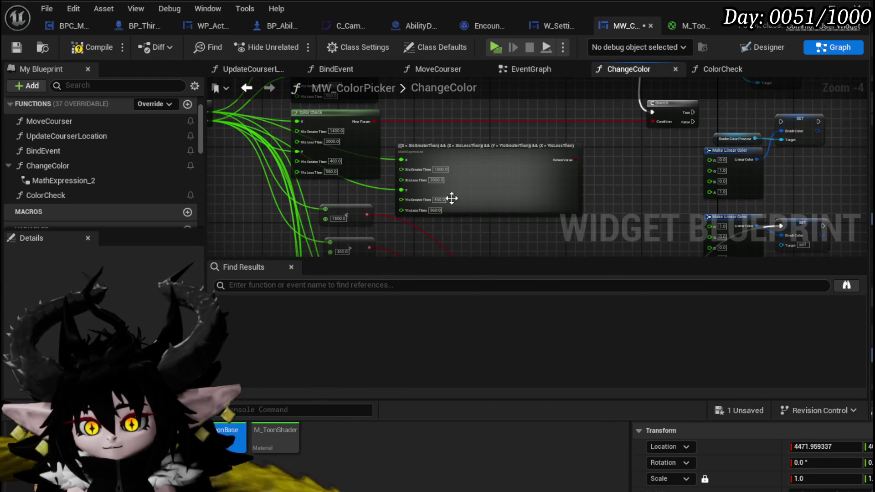
# - Move the Make Linear Color, SET and Border Color Preview nodes up-left together
pyautogui.moveTo(459, 224)
pyautogui.mouseDown()
pyautogui.moveTo(446, 236)
pyautogui.moveTo(437, 314)
pyautogui.mouseUp()
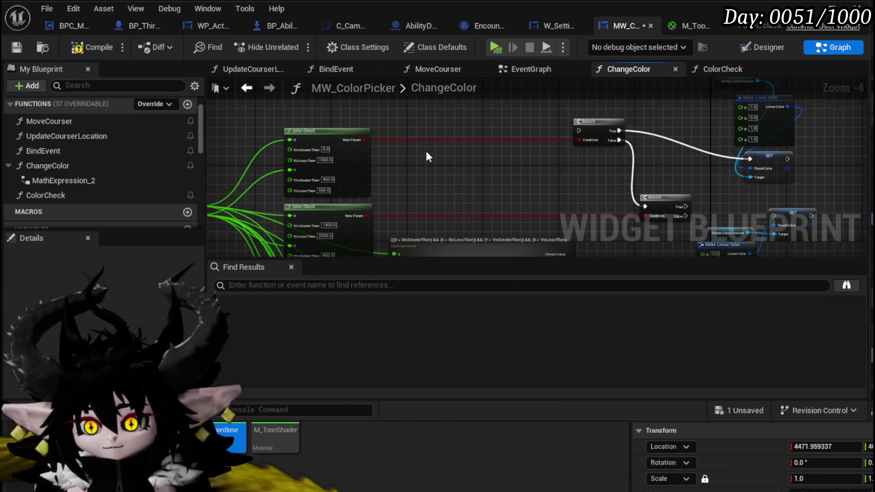
pyautogui.moveTo(433, 163)
pyautogui.mouseDown()
pyautogui.moveTo(390, 112)
pyautogui.moveTo(465, 112)
pyautogui.mouseUp()
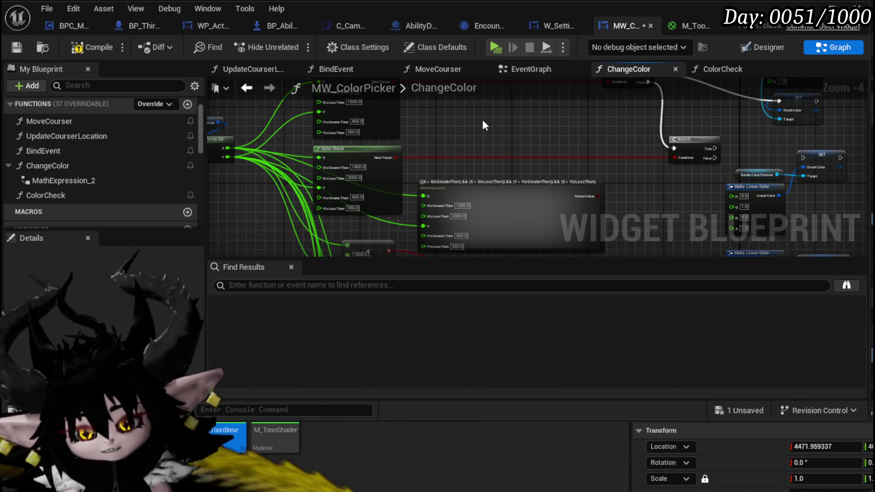
pyautogui.moveTo(480, 124); pyautogui.dragTo(568, 170)
pyautogui.moveTo(297, 186)
pyautogui.mouseDown()
pyautogui.moveTo(336, 143)
pyautogui.moveTo(301, 124)
pyautogui.moveTo(401, 160)
pyautogui.moveTo(484, 157)
pyautogui.moveTo(434, 200)
pyautogui.moveTo(383, 137)
pyautogui.moveTo(354, 248)
pyautogui.moveTo(497, 151)
pyautogui.moveTo(462, 220)
pyautogui.moveTo(603, 139)
pyautogui.moveTo(542, 160)
pyautogui.moveTo(482, 155)
pyautogui.moveTo(569, 169)
pyautogui.moveTo(442, 144)
pyautogui.mouseUp()
pyautogui.scroll(2, 488, 155)
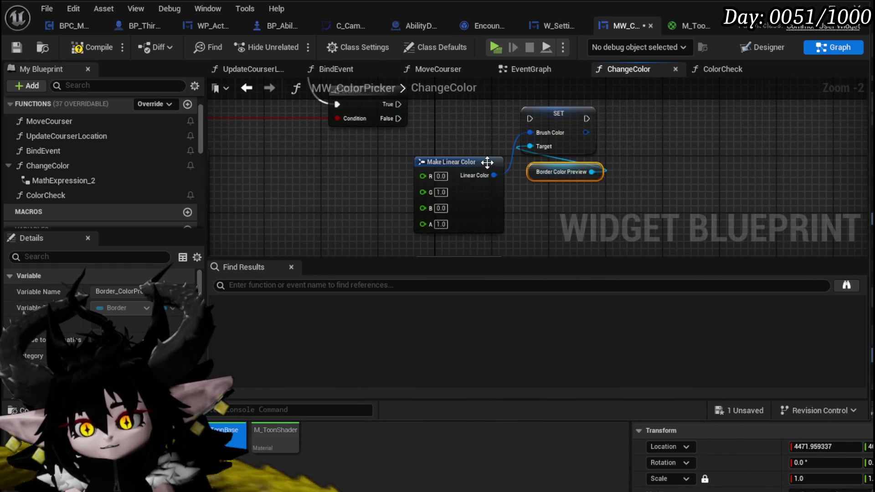
pyautogui.moveTo(487, 162); pyautogui.dragTo(473, 162)
pyautogui.keyDown('ctrl'); pyautogui.click(559, 114); pyautogui.keyUp('ctrl')
pyautogui.keyDown('ctrl'); pyautogui.click(561, 172); pyautogui.keyUp('ctrl')
pyautogui.moveTo(581, 135); pyautogui.dragTo(503, 121)
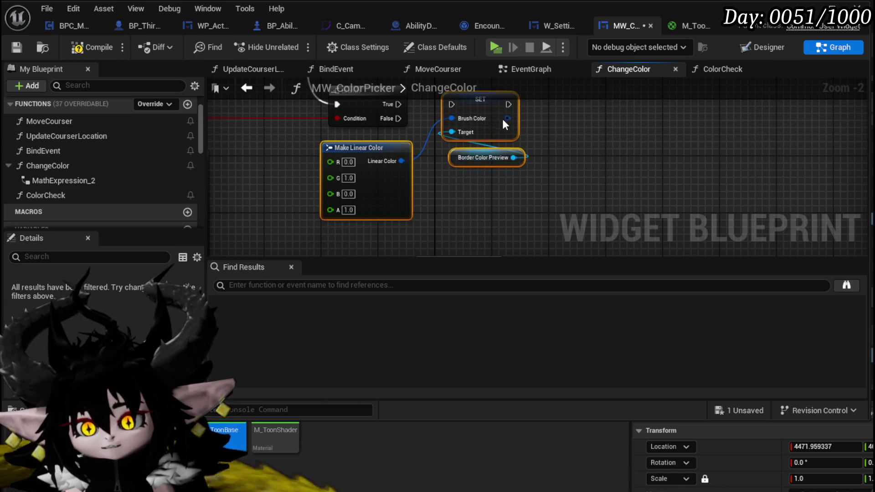
pyautogui.click(597, 141)
pyautogui.moveTo(597, 140); pyautogui.dragTo(598, 164)
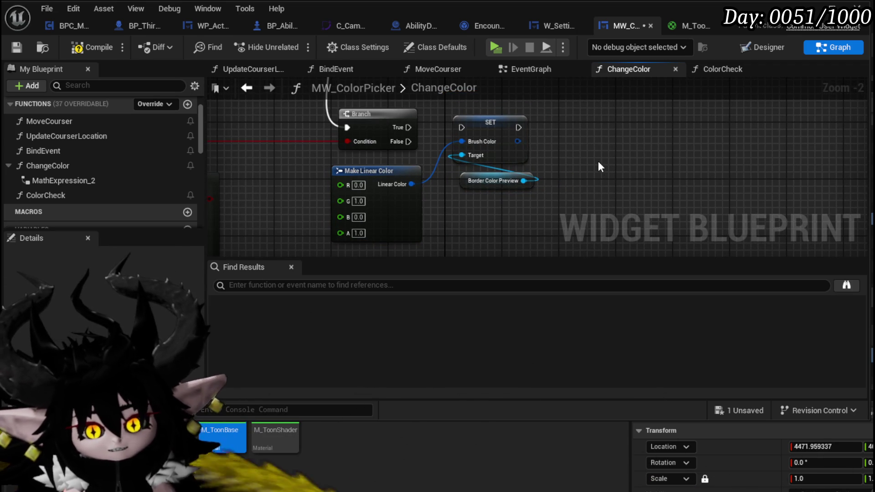
pyautogui.moveTo(573, 154); pyautogui.dragTo(603, 137)
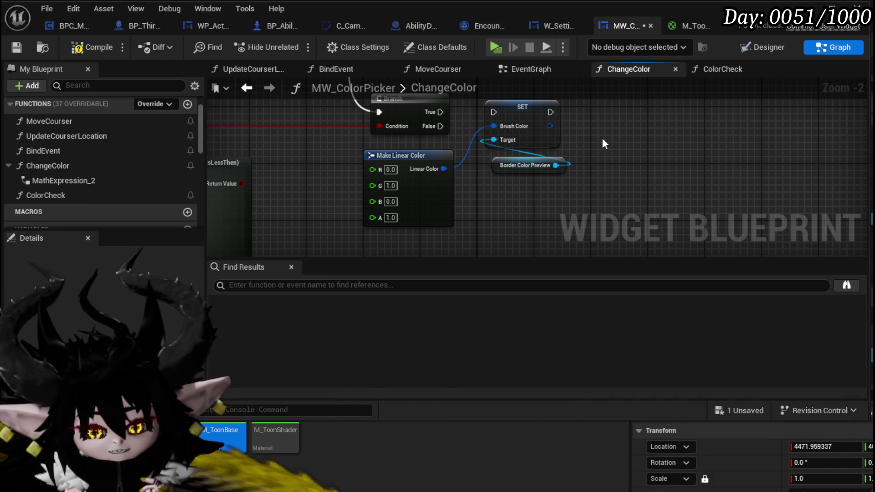
# - Connect the second Branch's True output to the green border-colour SET node
pyautogui.moveTo(416, 143); pyautogui.dragTo(502, 205)
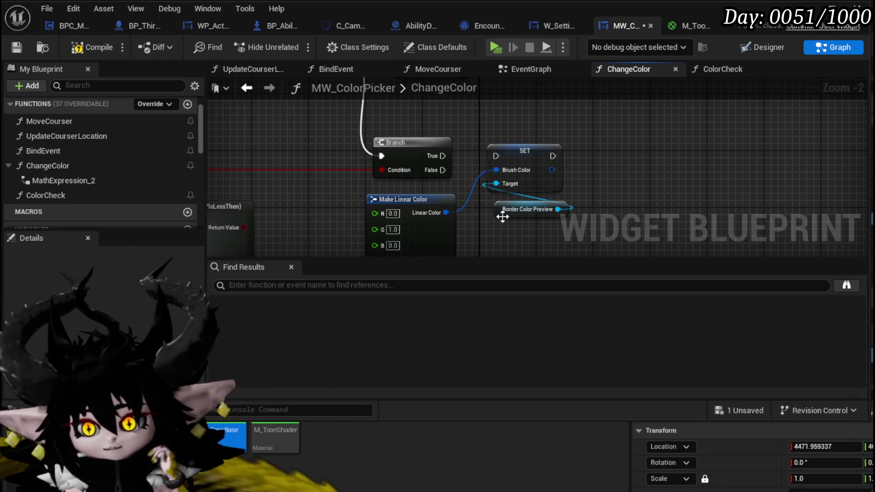
pyautogui.moveTo(442, 156); pyautogui.dragTo(495, 157)
pyautogui.scroll(-3, 307, 184)
pyautogui.moveTo(308, 183)
pyautogui.mouseDown()
pyautogui.moveTo(398, 183)
pyautogui.moveTo(344, 168)
pyautogui.moveTo(383, 172)
pyautogui.moveTo(433, 114)
pyautogui.moveTo(319, 190)
pyautogui.moveTo(326, 229)
pyautogui.moveTo(309, 225)
pyautogui.moveTo(357, 217)
pyautogui.moveTo(294, 69)
pyautogui.moveTo(245, 138)
pyautogui.moveTo(611, 147)
pyautogui.moveTo(635, 160)
pyautogui.mouseUp()
pyautogui.scroll(-2, 366, 152)
pyautogui.scroll(3, 311, 160)
# - Connect the ChangeColor entry node's exec pin to the first Branch
pyautogui.moveTo(214, 139); pyautogui.dragTo(311, 131)
pyautogui.moveTo(461, 137); pyautogui.dragTo(592, 119)
pyautogui.click(267, 138)
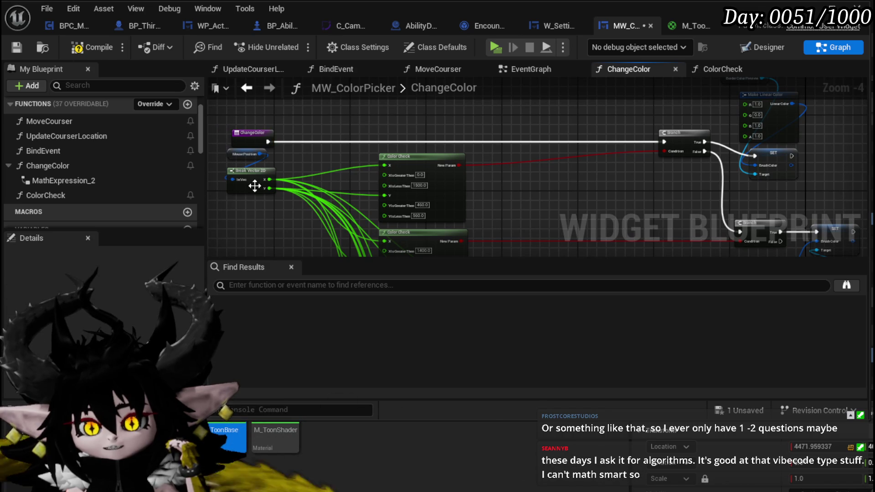
# - Compile and save the blueprint
pyautogui.scroll(3, 255, 185)
pyautogui.click(229, 162)
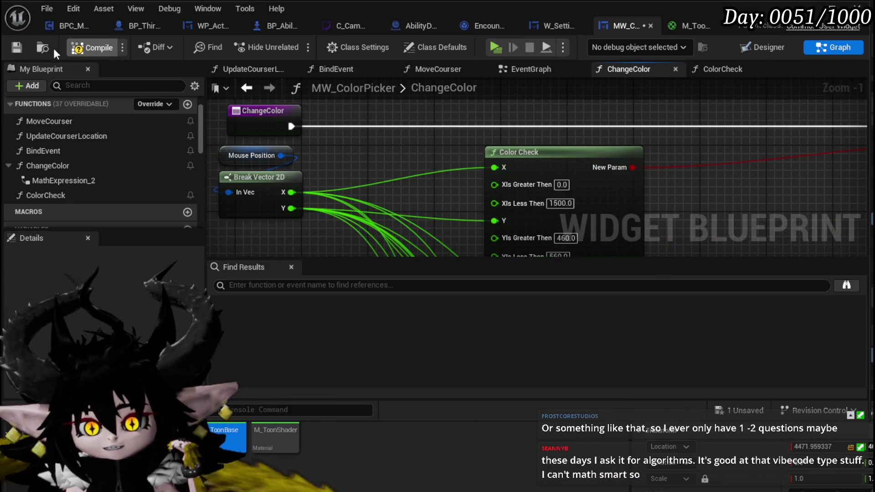
pyautogui.click(17, 47)
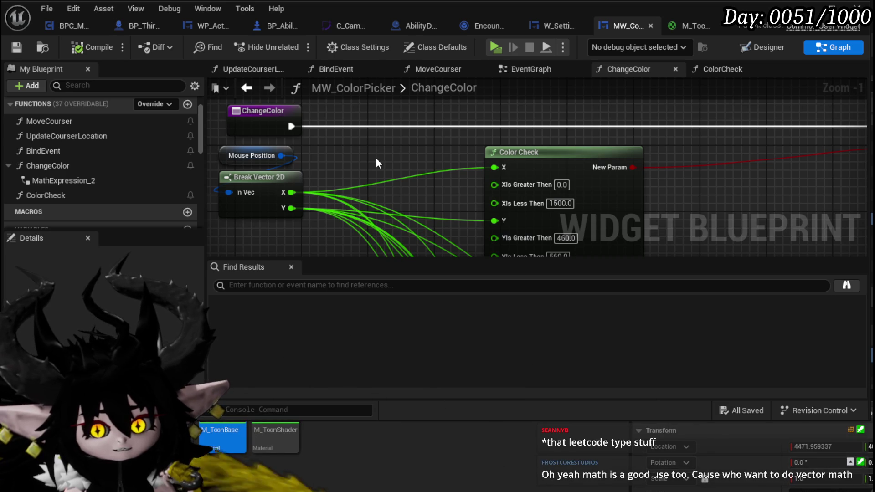
# - Delete the remaining Math Expression node
pyautogui.scroll(-2, 415, 164)
pyautogui.moveTo(568, 187)
pyautogui.mouseDown()
pyautogui.moveTo(562, 150)
pyautogui.moveTo(445, 113)
pyautogui.mouseUp()
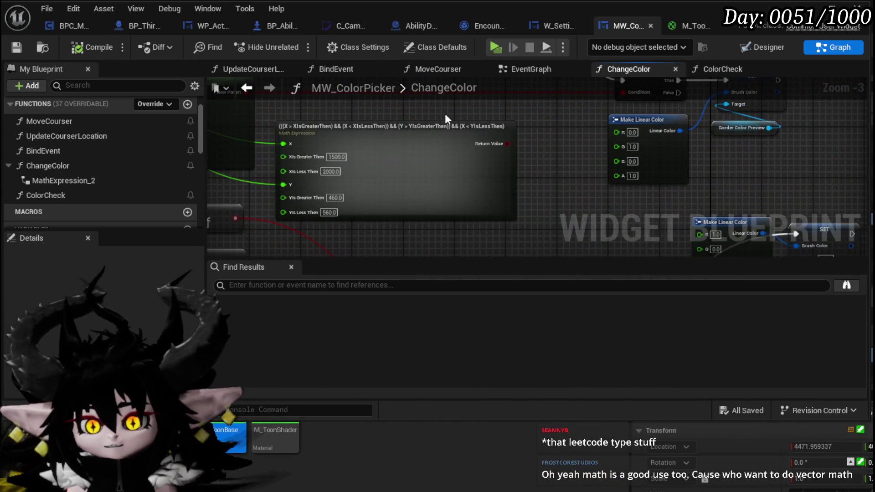
pyautogui.click(504, 184)
pyautogui.moveTo(523, 192); pyautogui.dragTo(526, 191)
pyautogui.press('Delete')
# - Paste another Color Check node and wire the mouse position into it
pyautogui.moveTo(543, 237)
pyautogui.mouseDown()
pyautogui.moveTo(463, 242)
pyautogui.moveTo(502, 202)
pyautogui.moveTo(475, 160)
pyautogui.moveTo(531, 225)
pyautogui.mouseUp()
pyautogui.hotkey('ctrl', 'v')
pyautogui.moveTo(259, 169)
pyautogui.mouseDown()
pyautogui.moveTo(292, 110)
pyautogui.moveTo(699, 197)
pyautogui.mouseUp()
pyautogui.moveTo(285, 119)
pyautogui.mouseDown()
pyautogui.moveTo(625, 250)
pyautogui.moveTo(705, 182)
pyautogui.moveTo(687, 169)
pyautogui.moveTo(356, 135)
pyautogui.moveTo(409, 148)
pyautogui.mouseUp()
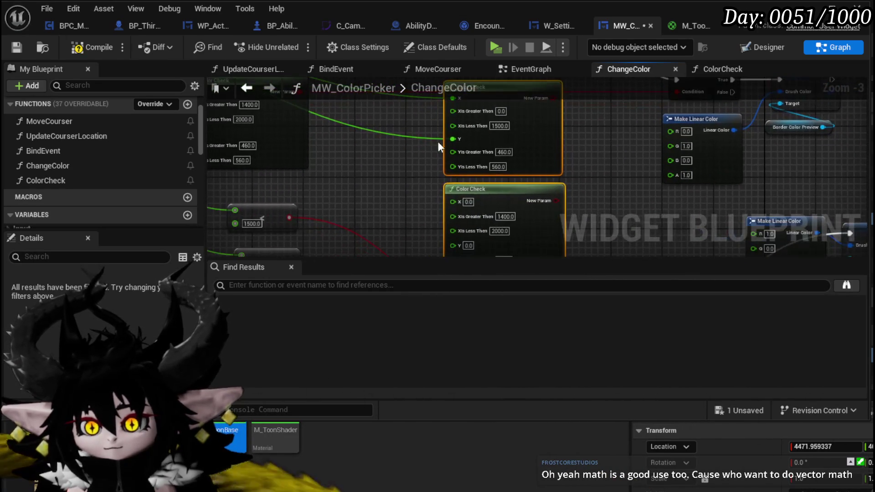
pyautogui.moveTo(455, 106)
pyautogui.mouseDown()
pyautogui.moveTo(458, 231)
pyautogui.moveTo(450, 149)
pyautogui.moveTo(478, 159)
pyautogui.moveTo(454, 140)
pyautogui.mouseUp()
pyautogui.scroll(3, 478, 158)
pyautogui.moveTo(385, 140); pyautogui.dragTo(359, 197)
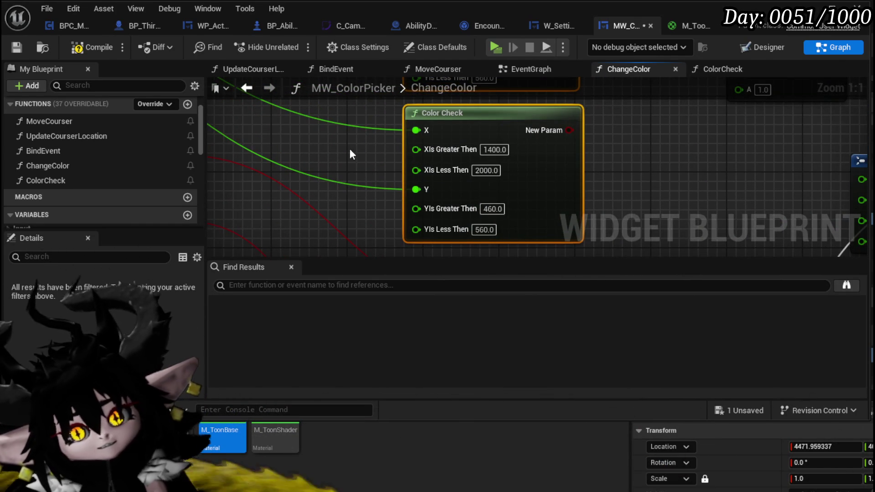
# - Reposition the Branch and wire the top Branch's False pin into the lower Branch's exec input
pyautogui.moveTo(673, 105); pyautogui.dragTo(638, 182)
pyautogui.scroll(-4, 634, 164)
pyautogui.scroll(3, 584, 165)
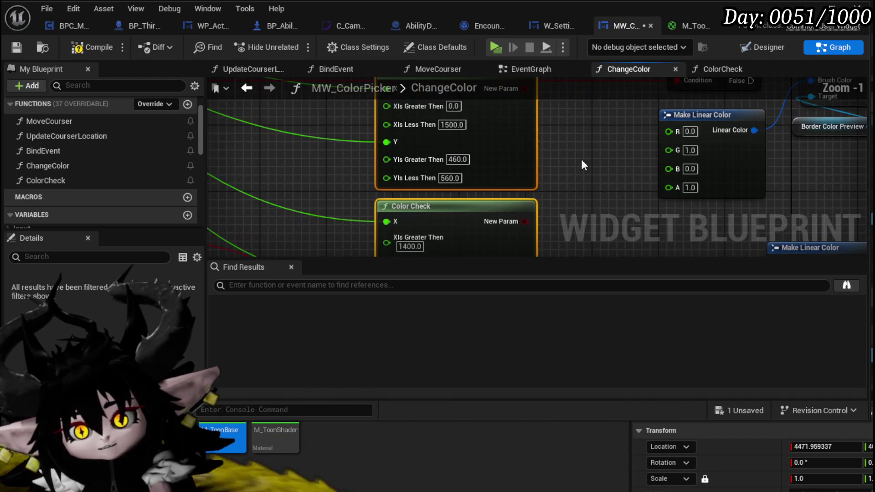
pyautogui.moveTo(578, 156); pyautogui.dragTo(571, 171)
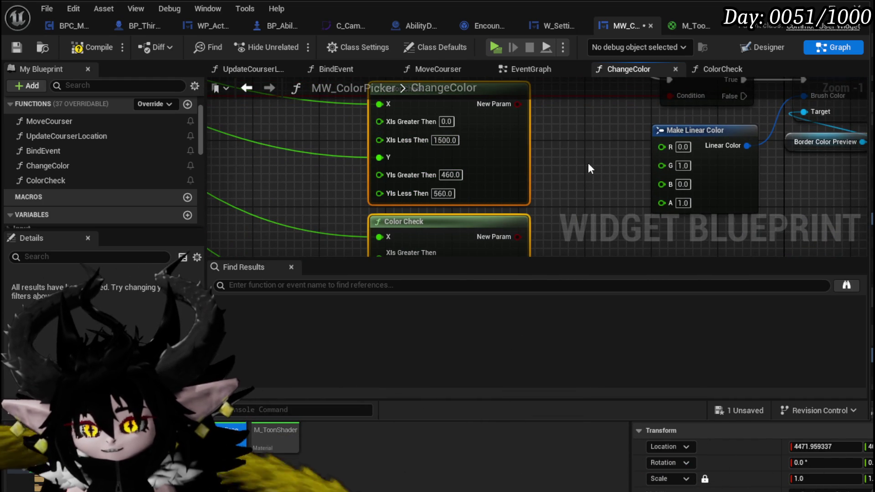
pyautogui.scroll(-2, 588, 162)
pyautogui.moveTo(570, 234)
pyautogui.mouseDown()
pyautogui.moveTo(547, 194)
pyautogui.moveTo(498, 157)
pyautogui.moveTo(498, 189)
pyautogui.moveTo(443, 161)
pyautogui.moveTo(463, 137)
pyautogui.moveTo(434, 150)
pyautogui.mouseUp()
pyautogui.scroll(-2, 546, 193)
pyautogui.moveTo(415, 224); pyautogui.dragTo(447, 194)
pyautogui.moveTo(381, 166)
pyautogui.mouseDown()
pyautogui.moveTo(453, 45)
pyautogui.moveTo(494, 200)
pyautogui.mouseUp()
pyautogui.moveTo(425, 154)
pyautogui.mouseDown()
pyautogui.moveTo(485, 204)
pyautogui.moveTo(385, 165)
pyautogui.moveTo(352, 186)
pyautogui.mouseUp()
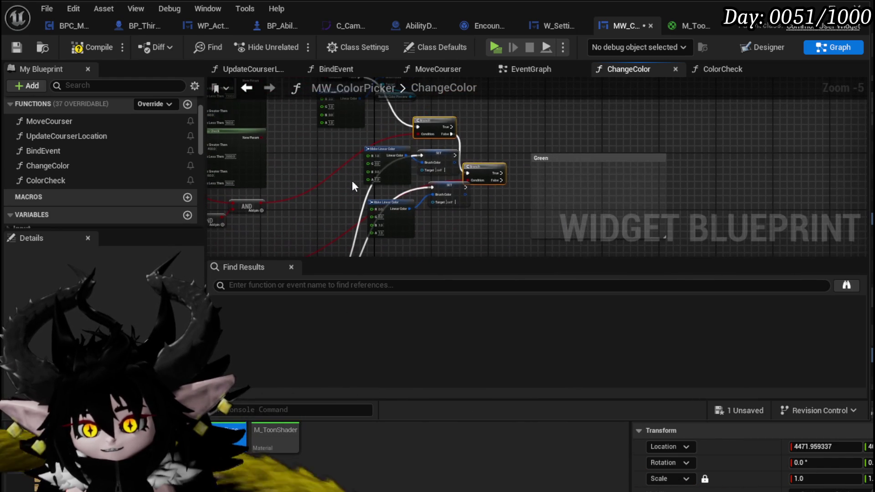
# - Rearrange the Branches, Green comment box, Make Linear Color and SET nodes
pyautogui.moveTo(436, 156); pyautogui.dragTo(582, 127)
pyautogui.moveTo(380, 249)
pyautogui.mouseDown()
pyautogui.moveTo(467, 174)
pyautogui.moveTo(552, 209)
pyautogui.mouseUp()
pyautogui.moveTo(497, 149)
pyautogui.mouseDown()
pyautogui.moveTo(464, 124)
pyautogui.moveTo(387, 138)
pyautogui.moveTo(418, 138)
pyautogui.mouseUp()
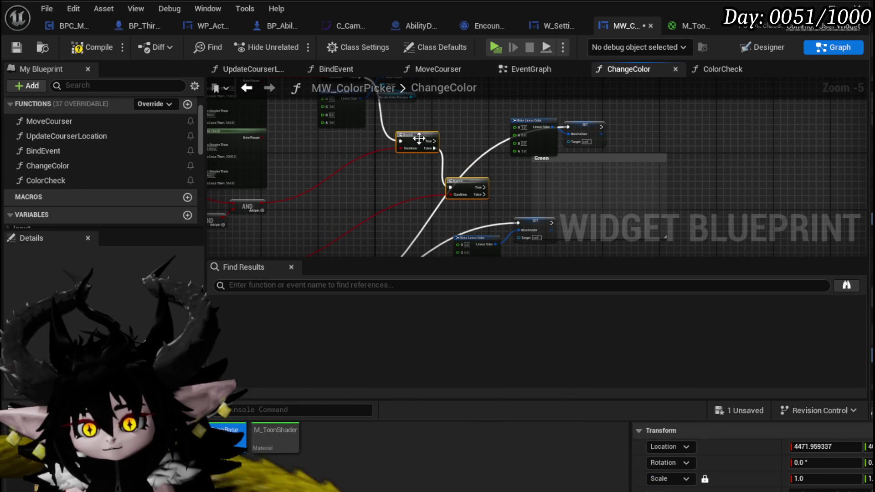
pyautogui.moveTo(507, 160); pyautogui.dragTo(597, 159)
pyautogui.moveTo(475, 174)
pyautogui.mouseDown()
pyautogui.moveTo(505, 191)
pyautogui.moveTo(534, 165)
pyautogui.mouseUp()
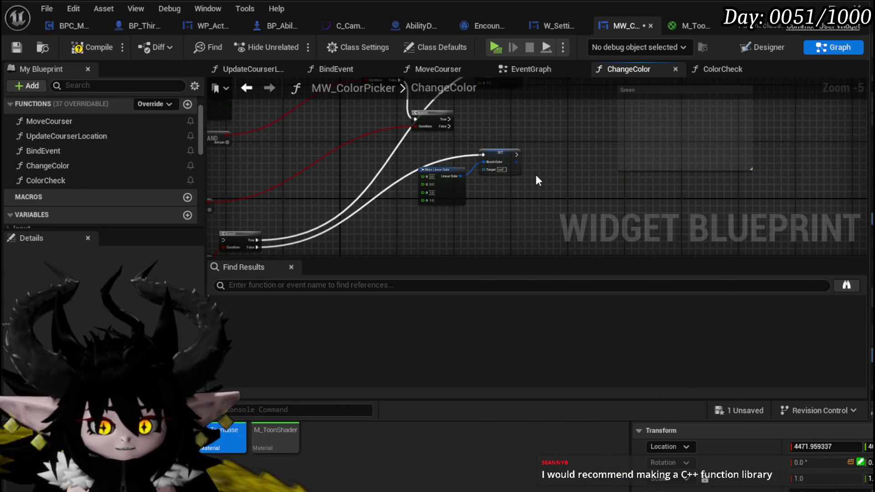
pyautogui.moveTo(517, 201); pyautogui.dragTo(422, 171)
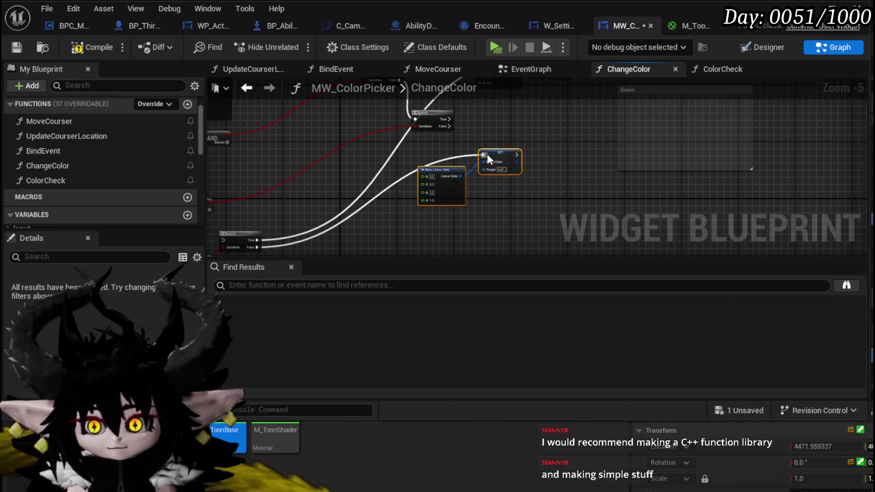
pyautogui.moveTo(488, 159); pyautogui.dragTo(502, 141)
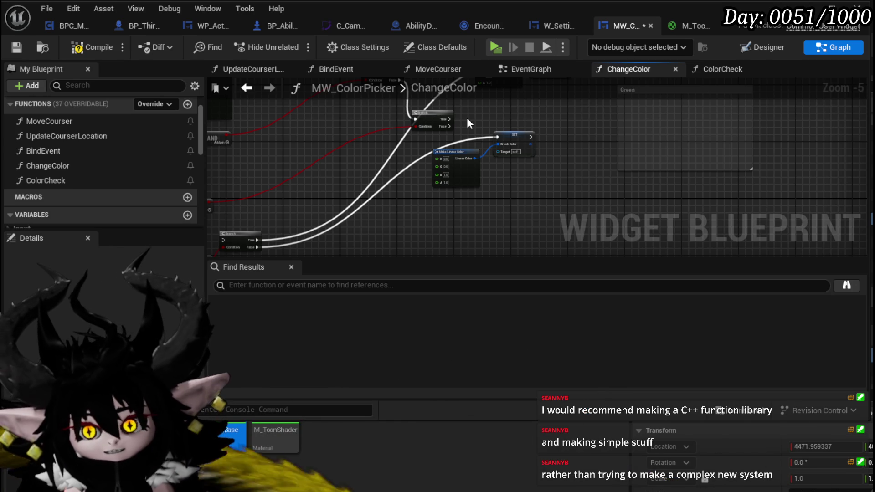
pyautogui.moveTo(467, 117); pyautogui.dragTo(475, 163)
pyautogui.scroll(2, 450, 159)
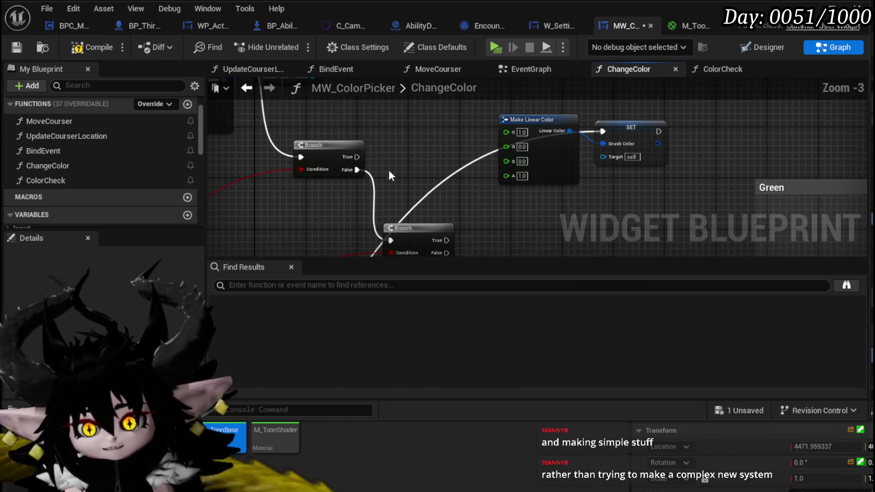
# - Wire the new Branch's True output into the SET node and tidy the colour nodes
pyautogui.moveTo(357, 157)
pyautogui.mouseDown()
pyautogui.moveTo(615, 124)
pyautogui.moveTo(603, 131)
pyautogui.mouseUp()
pyautogui.moveTo(451, 184)
pyautogui.mouseDown()
pyautogui.moveTo(447, 146)
pyautogui.moveTo(465, 183)
pyautogui.mouseUp()
pyautogui.moveTo(513, 233)
pyautogui.mouseDown()
pyautogui.moveTo(536, 234)
pyautogui.moveTo(465, 180)
pyautogui.mouseUp()
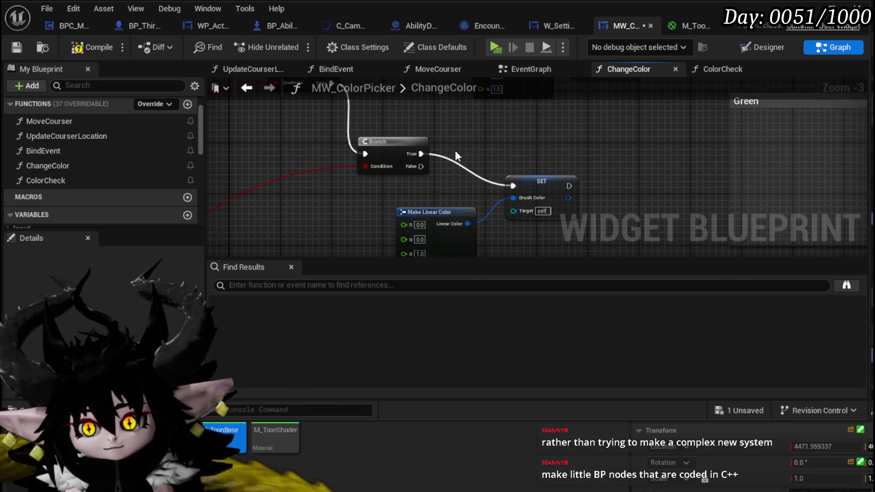
pyautogui.moveTo(546, 189); pyautogui.dragTo(563, 176)
pyautogui.click(351, 223)
pyautogui.moveTo(351, 223)
pyautogui.mouseDown()
pyautogui.moveTo(431, 216)
pyautogui.moveTo(429, 197)
pyautogui.mouseUp()
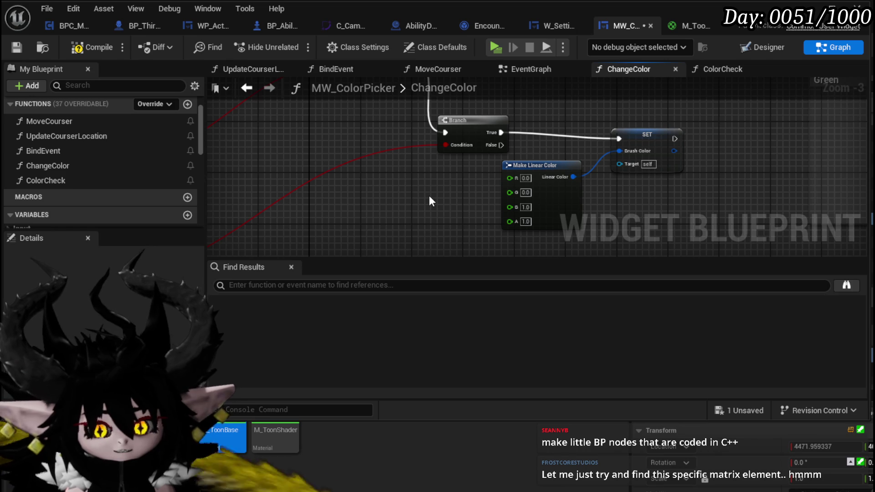
# - Feed the lower Color Check result into the Branch condition and compile
pyautogui.moveTo(427, 193)
pyautogui.mouseDown()
pyautogui.moveTo(527, 174)
pyautogui.moveTo(469, 255)
pyautogui.moveTo(488, 228)
pyautogui.moveTo(444, 255)
pyautogui.mouseUp()
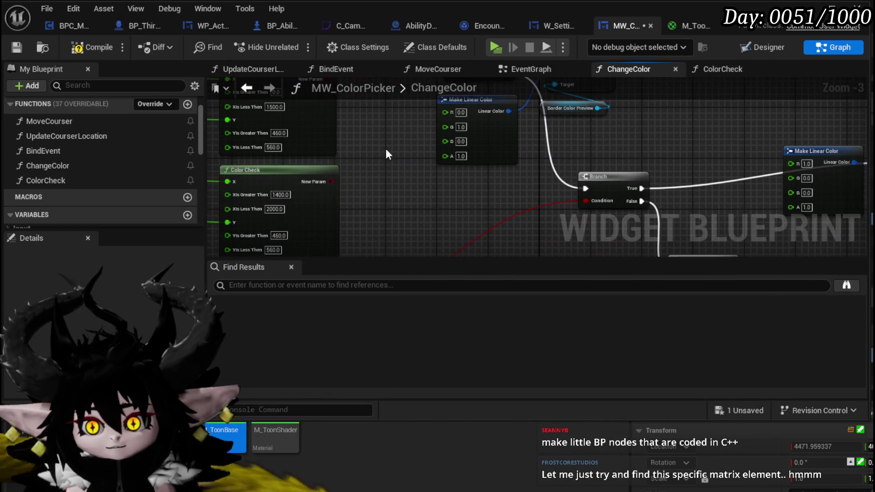
pyautogui.moveTo(325, 180)
pyautogui.mouseDown()
pyautogui.moveTo(505, 259)
pyautogui.moveTo(576, 103)
pyautogui.moveTo(410, 218)
pyautogui.moveTo(396, 213)
pyautogui.moveTo(398, 162)
pyautogui.mouseUp()
pyautogui.moveTo(461, 155); pyautogui.dragTo(458, 125)
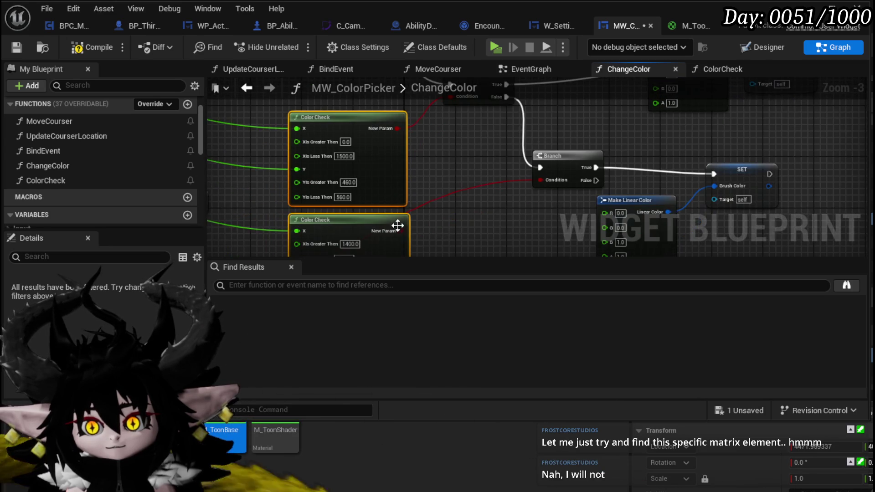
pyautogui.moveTo(401, 229); pyautogui.dragTo(479, 215)
pyautogui.moveTo(525, 190)
pyautogui.mouseDown()
pyautogui.moveTo(540, 180)
pyautogui.moveTo(530, 145)
pyautogui.mouseUp()
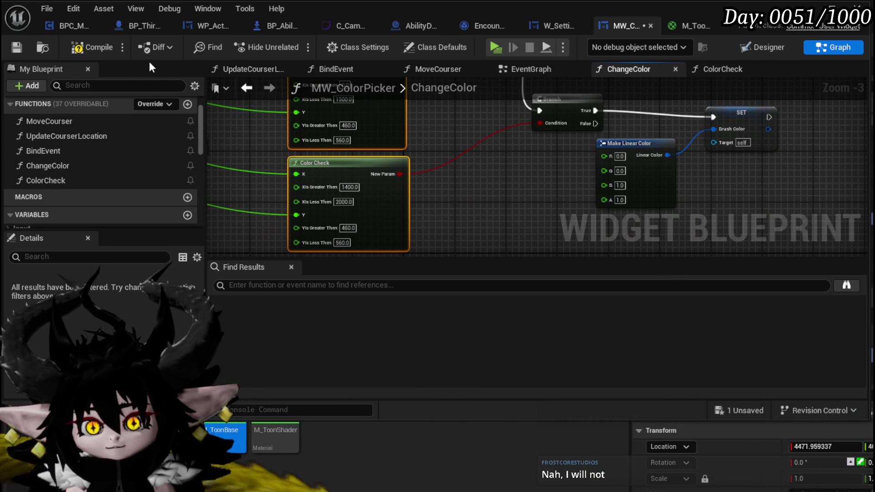
pyautogui.click(83, 52)
# - Add a Border Color Preview getter and wire it into the SET node's Target
pyautogui.scroll(-2, 456, 144)
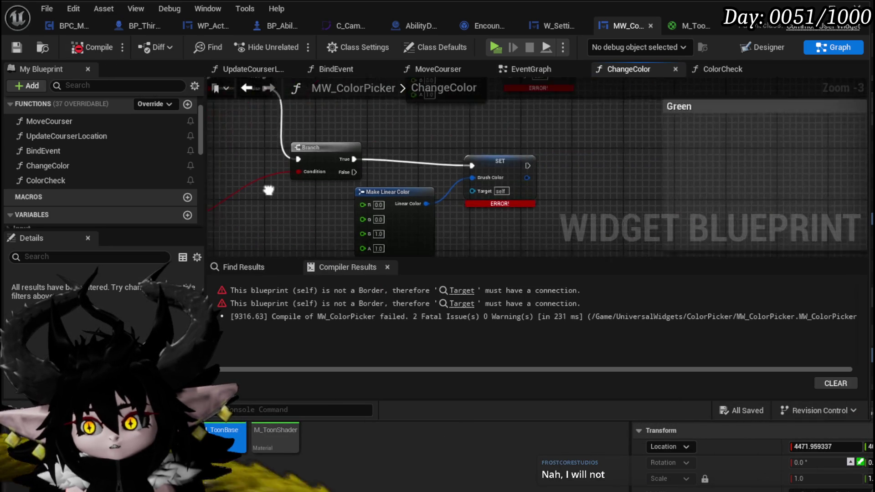
pyautogui.moveTo(446, 152); pyautogui.dragTo(437, 129)
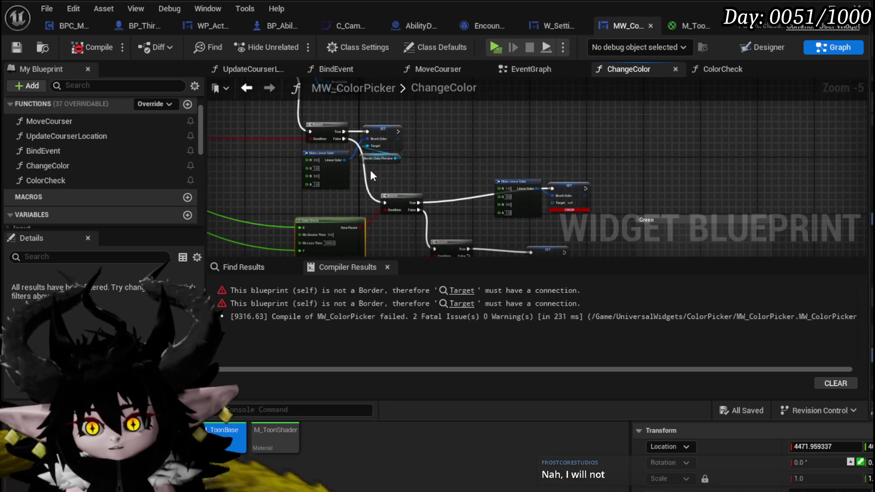
pyautogui.scroll(3, 458, 210)
pyautogui.moveTo(425, 174)
pyautogui.mouseDown()
pyautogui.moveTo(408, 149)
pyautogui.moveTo(422, 127)
pyautogui.moveTo(409, 114)
pyautogui.moveTo(509, 200)
pyautogui.mouseUp()
pyautogui.moveTo(498, 148)
pyautogui.mouseDown()
pyautogui.moveTo(541, 155)
pyautogui.moveTo(505, 136)
pyautogui.mouseUp()
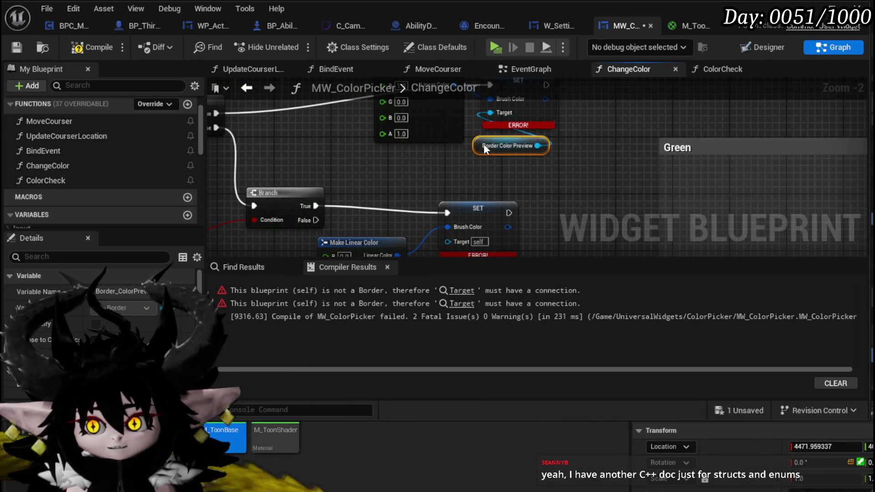
pyautogui.moveTo(508, 144); pyautogui.dragTo(539, 98)
pyautogui.hotkey('ctrl', 'v')
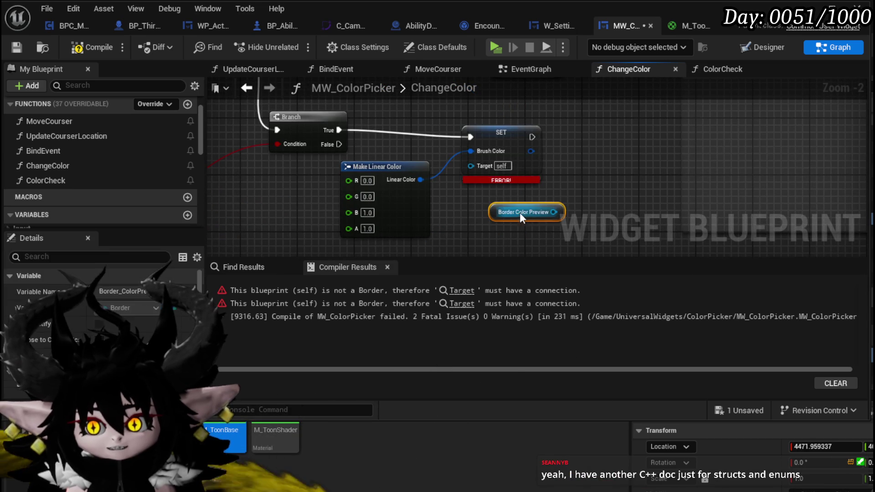
pyautogui.moveTo(553, 212); pyautogui.dragTo(471, 165)
pyautogui.moveTo(499, 213); pyautogui.dragTo(473, 199)
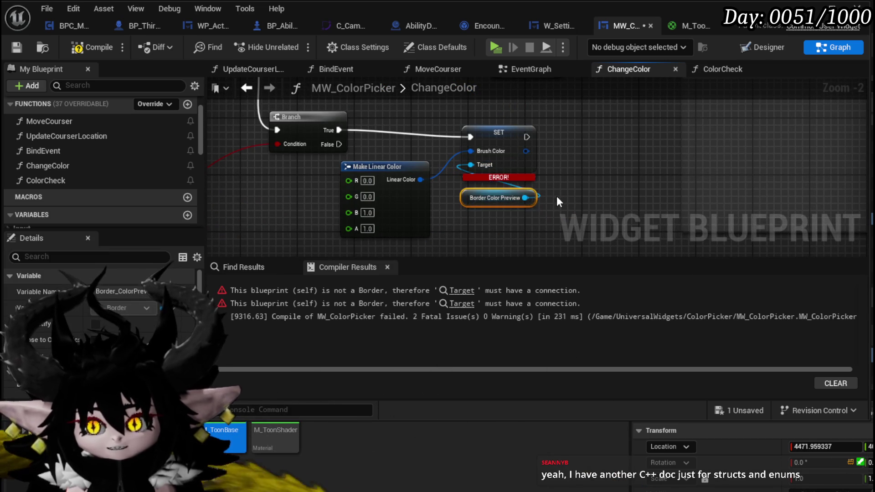
# - Recompile MW_ColorPicker without errors and save it
pyautogui.click(557, 196)
pyautogui.click(91, 47)
pyautogui.click(17, 47)
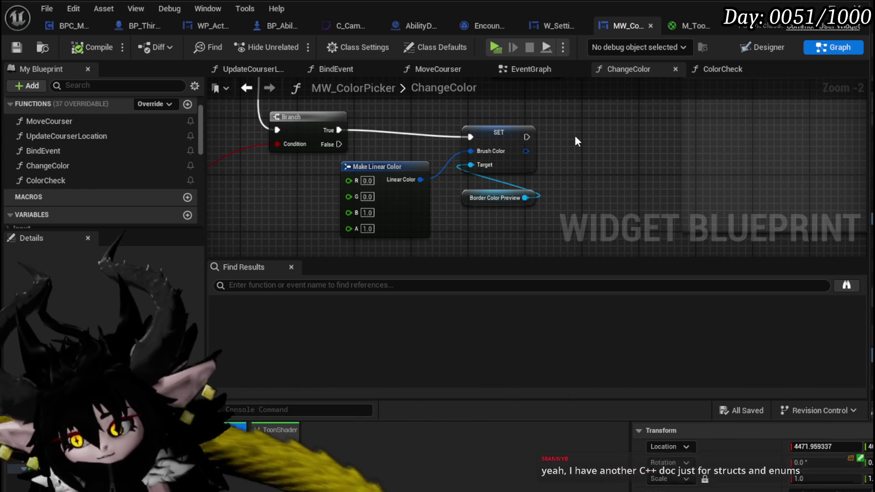
pyautogui.scroll(-2, 384, 148)
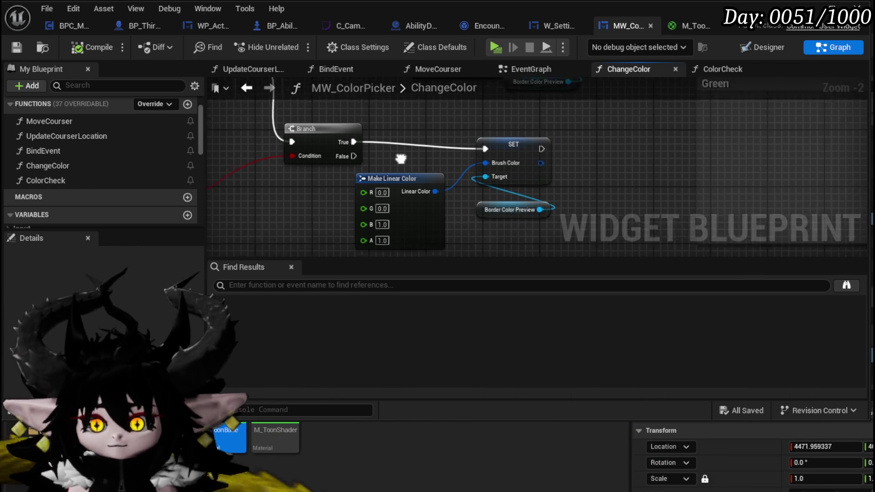
# - Duplicate the Make Linear Color, SET and Border Color Preview nodes and wire Branch False into the new SET
pyautogui.moveTo(388, 130); pyautogui.dragTo(369, 130)
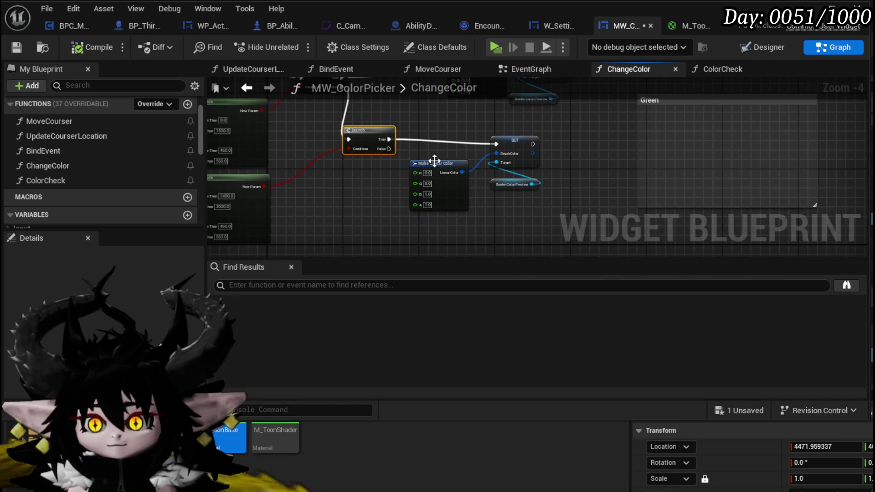
pyautogui.moveTo(485, 218); pyautogui.dragTo(498, 181)
pyautogui.hotkey('ctrl', 'c')
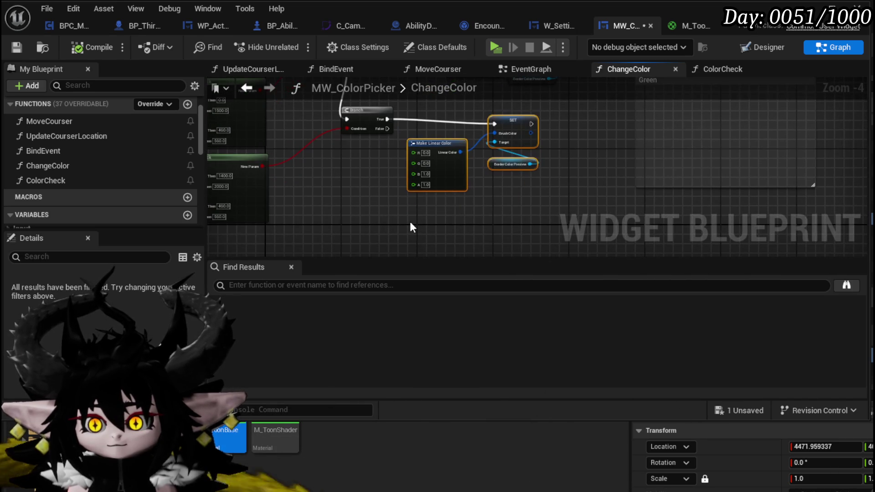
pyautogui.hotkey('ctrl', 'v')
pyautogui.moveTo(387, 129); pyautogui.dragTo(451, 207)
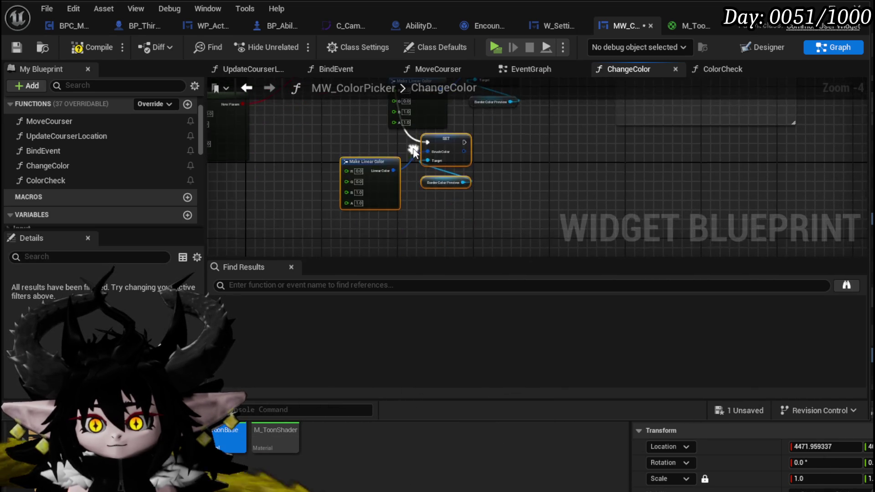
# - Set the new colour's B value to 0.0, then compile and save
pyautogui.scroll(4, 344, 201)
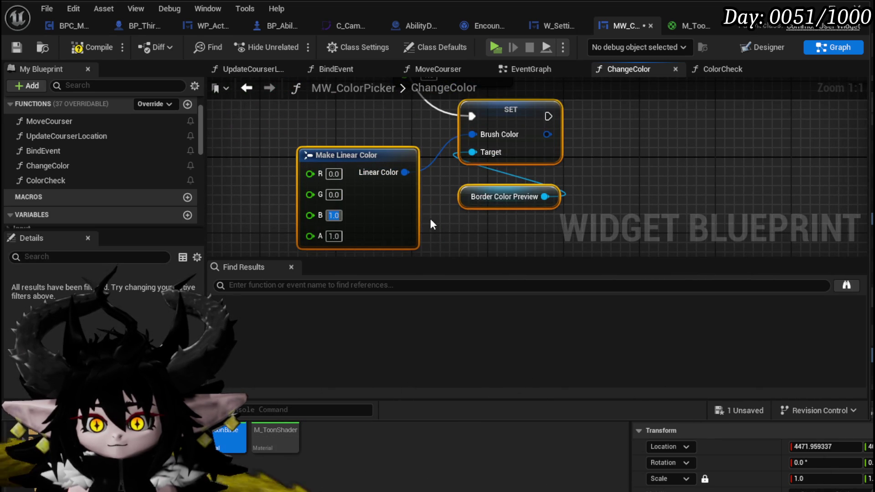
pyautogui.write('0')
pyautogui.click(445, 219)
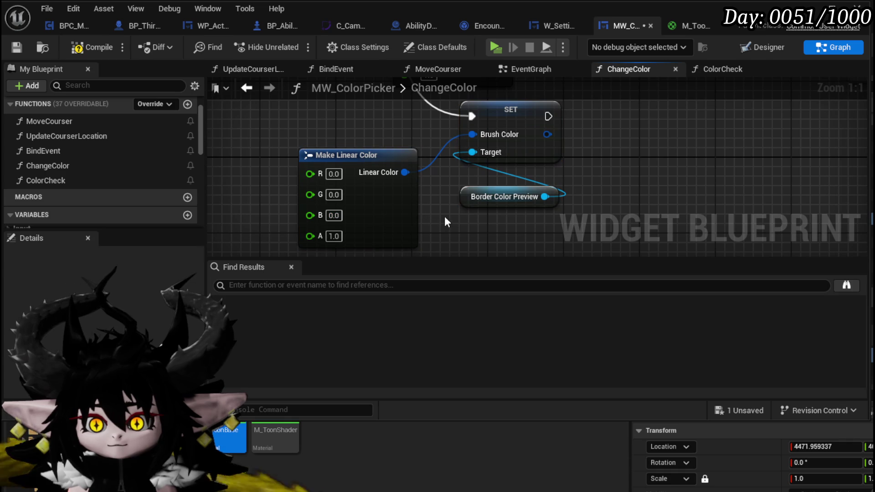
pyautogui.click(91, 47)
pyautogui.click(16, 47)
pyautogui.scroll(-2, 424, 150)
pyautogui.moveTo(369, 134)
pyautogui.mouseDown()
pyautogui.moveTo(398, 198)
pyautogui.moveTo(340, 177)
pyautogui.mouseUp()
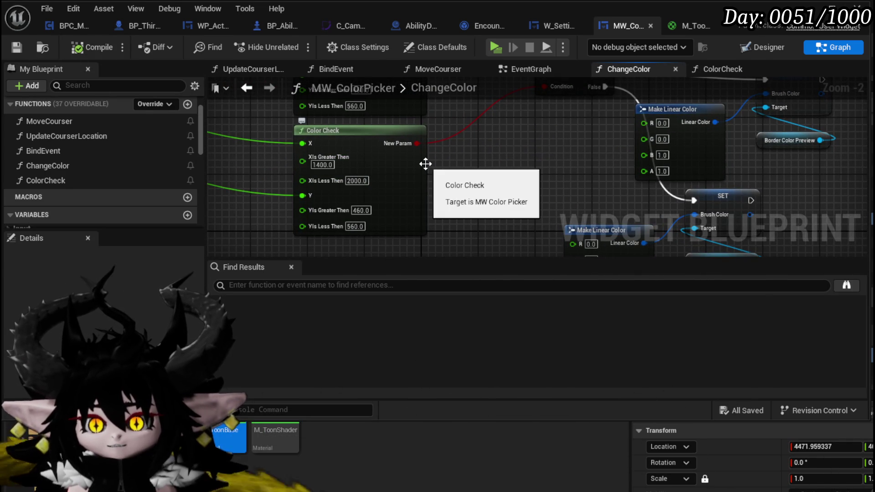
# - Set the Color Check's X range to 460–560
pyautogui.click(322, 166)
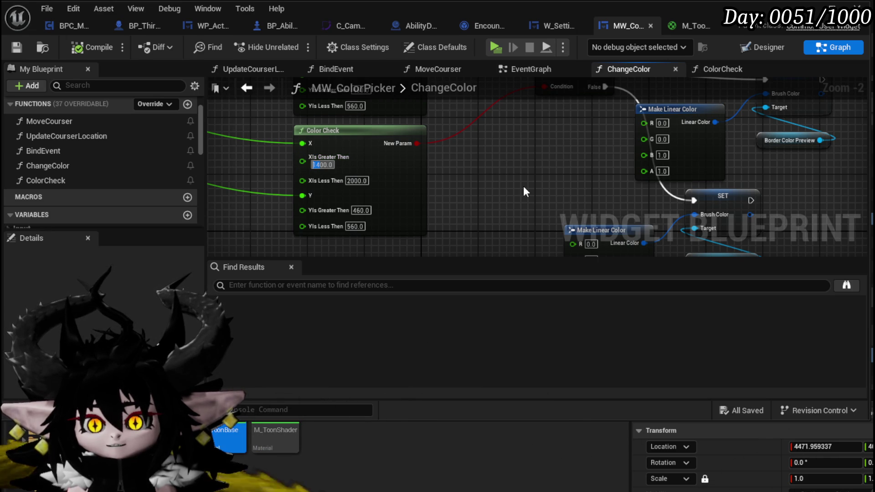
pyautogui.write('56000')
pyautogui.press('Return')
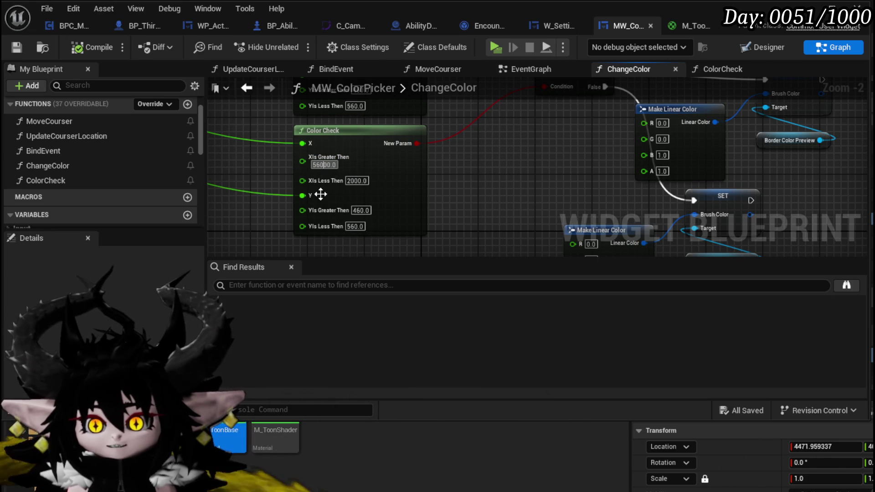
pyautogui.hotkey('ctrl', 'z')
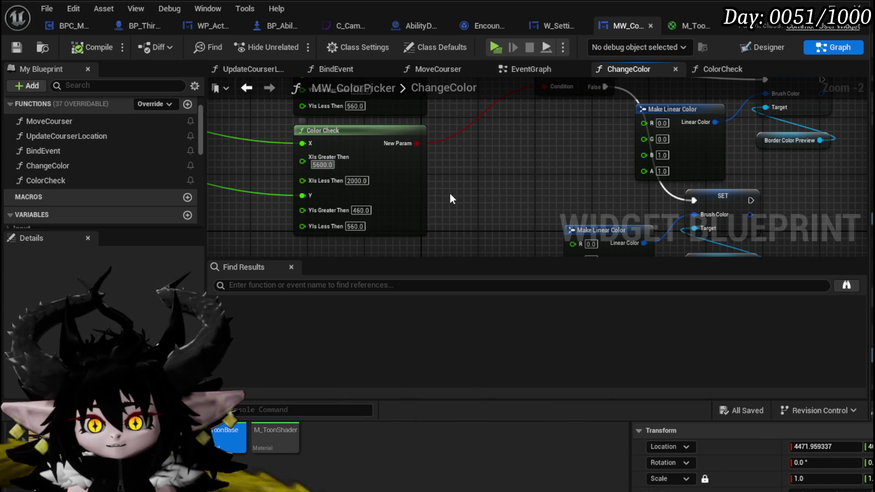
pyautogui.write('46')
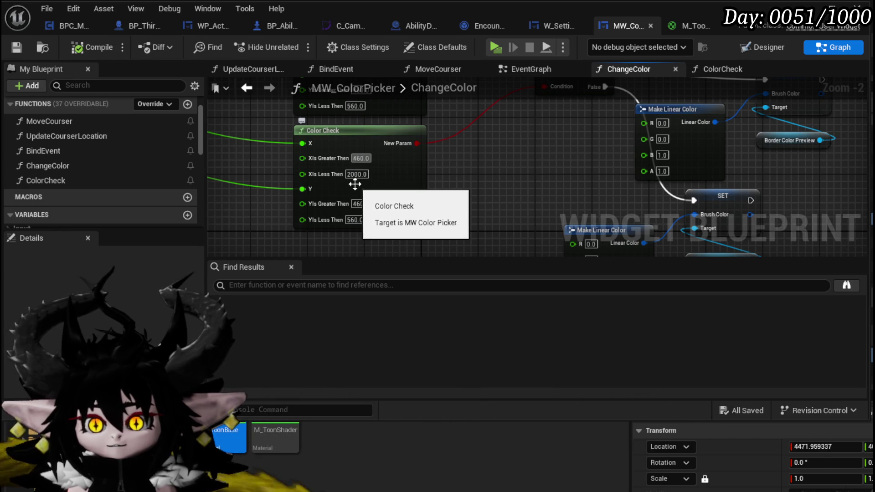
pyautogui.click(356, 175)
pyautogui.write('56')
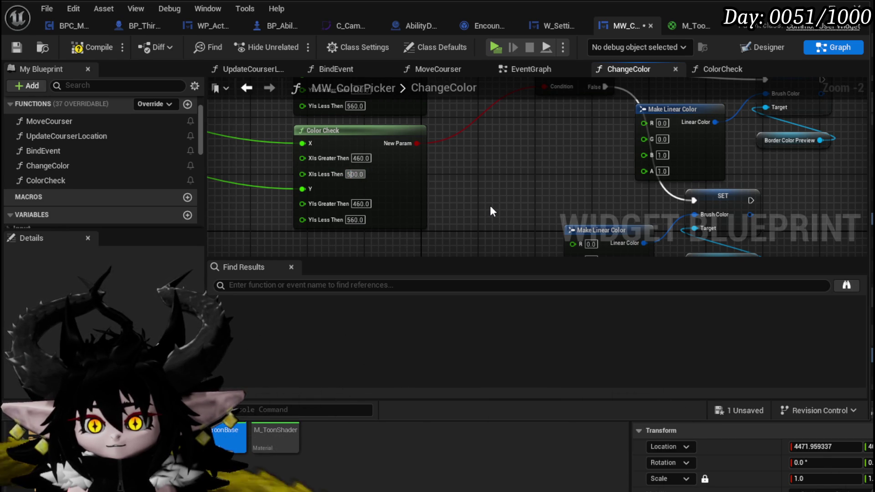
pyautogui.press('BackSpace')
pyautogui.press('Return')
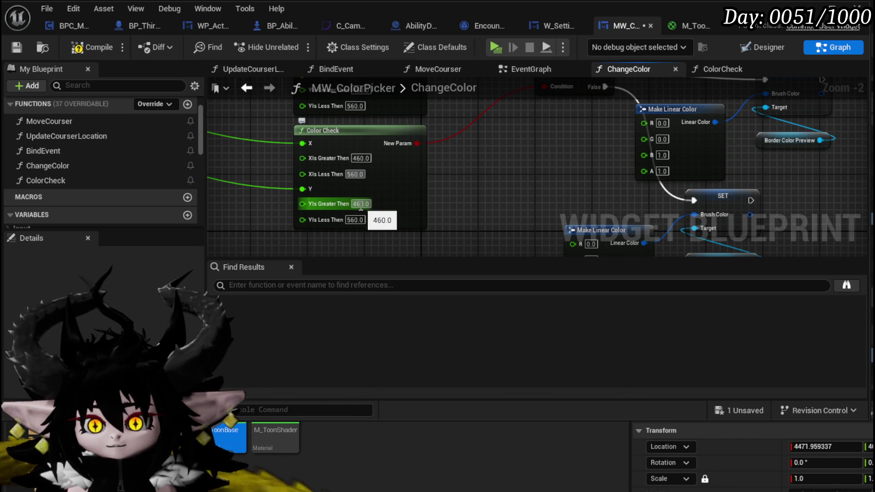
# - Set its Y range to 1500–2000, then compile and save the widget blueprint
pyautogui.moveTo(431, 196)
pyautogui.mouseDown()
pyautogui.moveTo(448, 265)
pyautogui.moveTo(450, 208)
pyautogui.mouseUp()
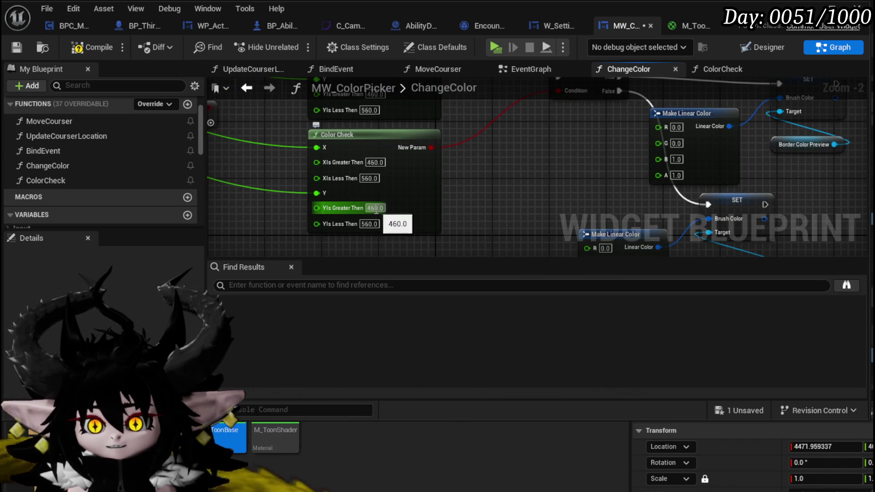
pyautogui.write('150.0')
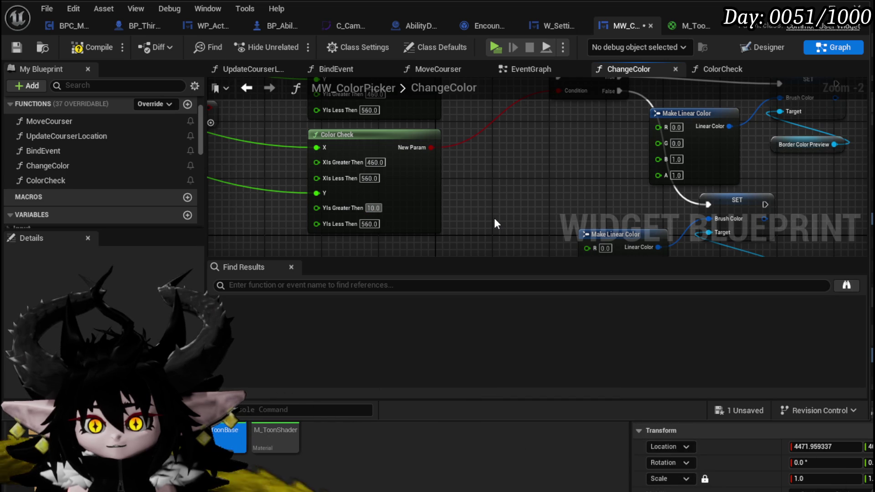
pyautogui.write('0')
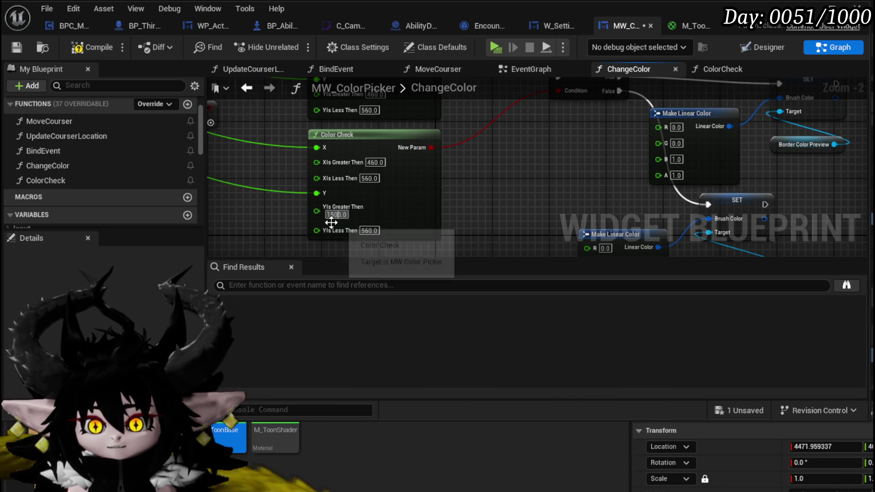
pyautogui.click(365, 232)
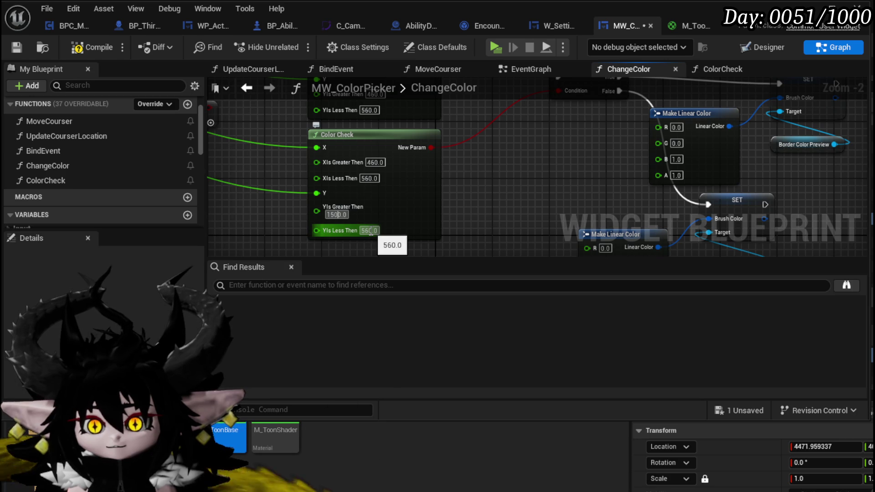
pyautogui.click(367, 231)
pyautogui.write('2000')
pyautogui.press('Return')
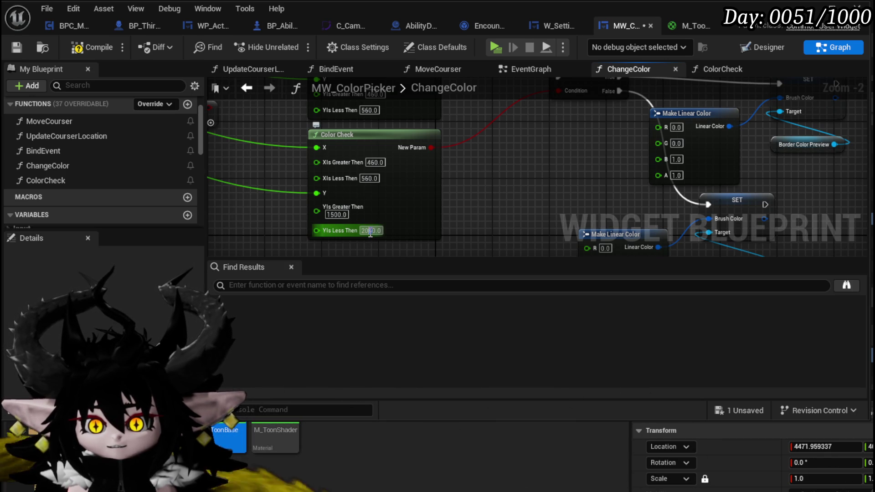
pyautogui.moveTo(501, 190); pyautogui.dragTo(418, 231)
pyautogui.click(98, 47)
pyautogui.click(22, 48)
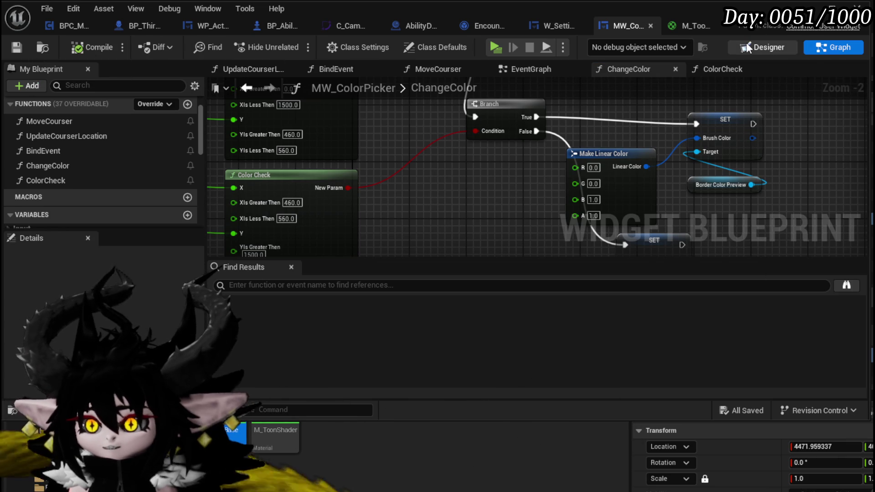
# - Set the first Make Linear Color to R=1 and B=0 for a red border
pyautogui.click(746, 45)
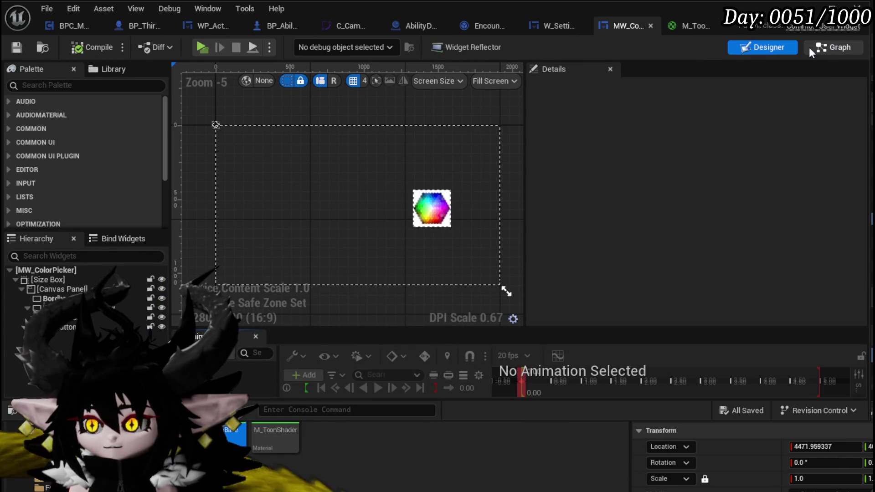
pyautogui.click(813, 49)
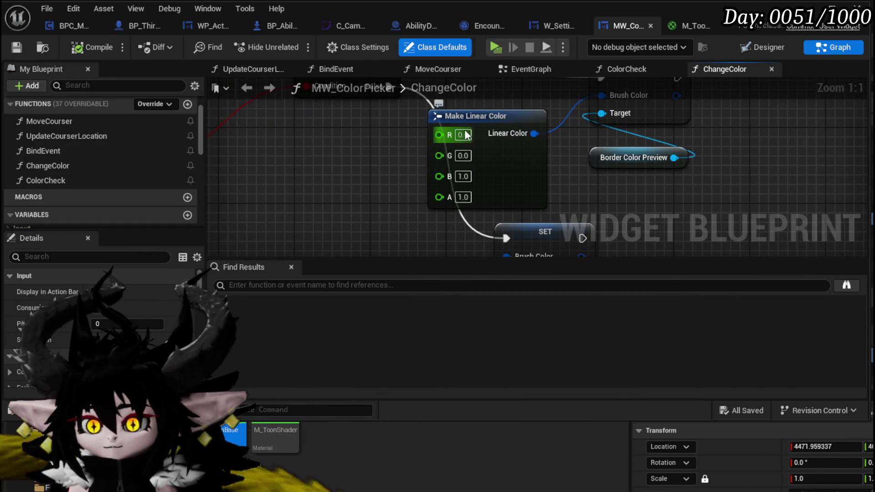
pyautogui.write('1')
pyautogui.click(464, 176)
pyautogui.write('0')
# - Copy the Color Check's Y value of 1500 into its Y upper limit
pyautogui.scroll(-2, 463, 176)
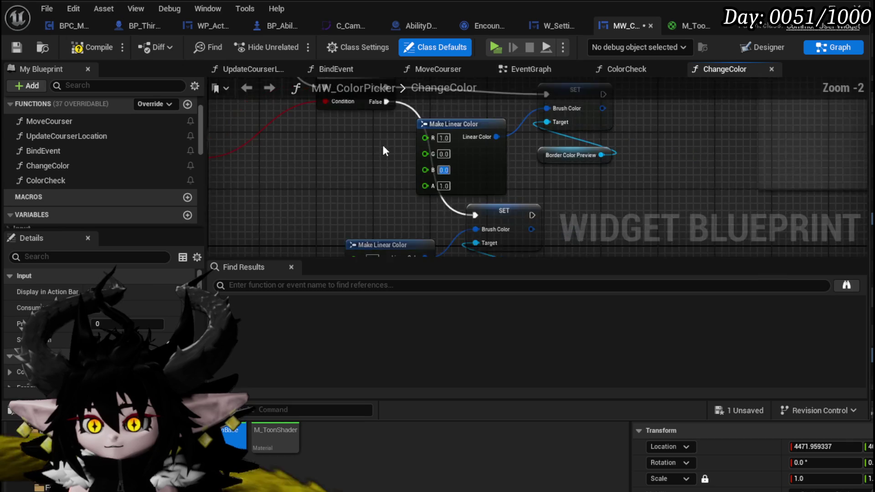
pyautogui.moveTo(458, 215)
pyautogui.mouseDown()
pyautogui.moveTo(387, 179)
pyautogui.moveTo(518, 211)
pyautogui.moveTo(512, 162)
pyautogui.moveTo(524, 110)
pyautogui.mouseUp()
pyautogui.scroll(-3, 505, 145)
pyautogui.click(488, 151)
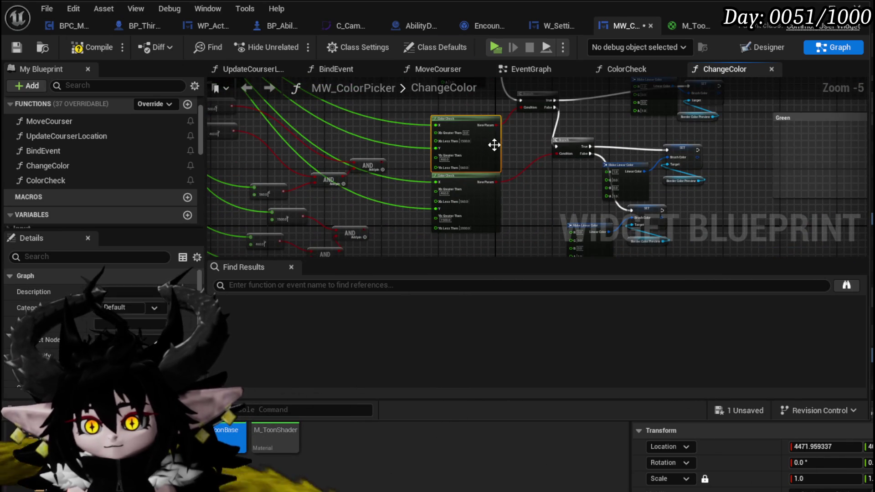
pyautogui.click(457, 177)
pyautogui.click(457, 177)
pyautogui.scroll(3, 458, 177)
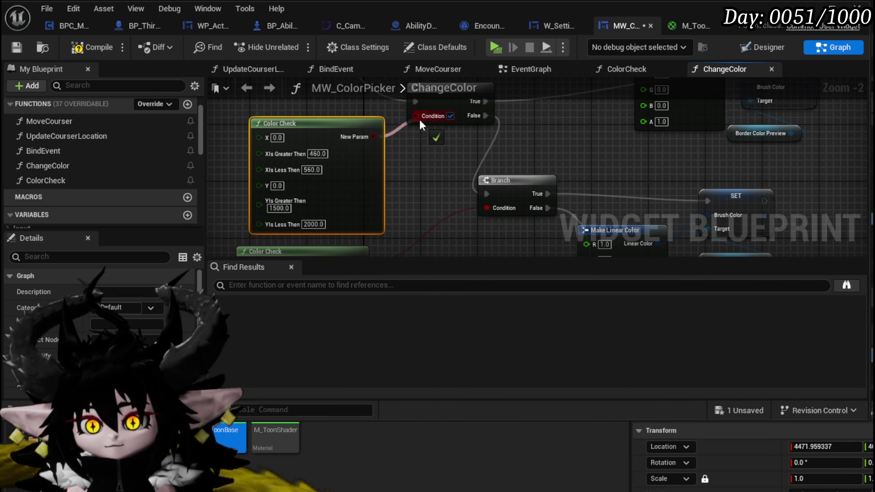
pyautogui.click(439, 153)
pyautogui.scroll(2, 433, 163)
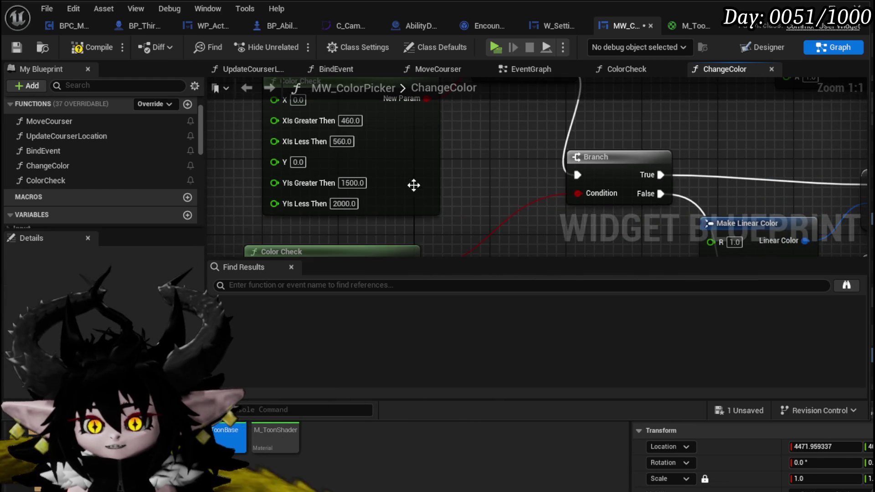
pyautogui.moveTo(414, 185); pyautogui.dragTo(456, 189)
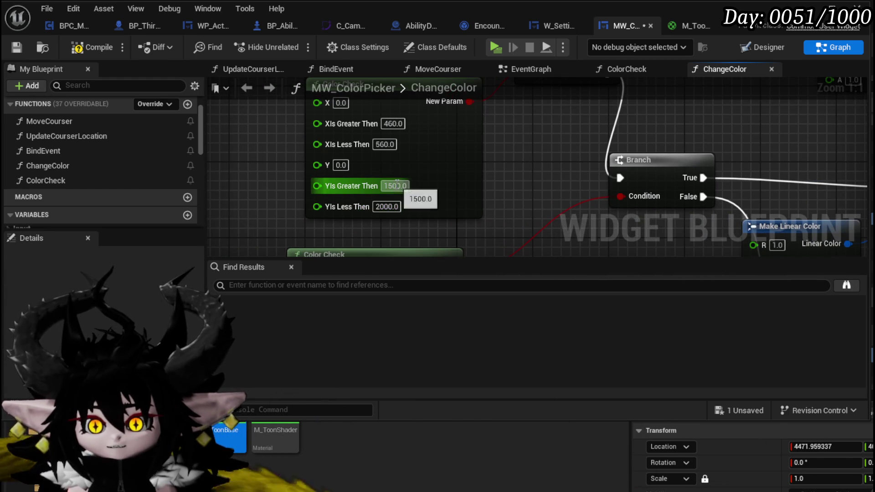
pyautogui.click(395, 186)
pyautogui.hotkey('ctrl', 'c')
pyautogui.click(387, 206)
pyautogui.hotkey('ctrl', 'v')
# - Set the Color Check's Y lower limit to 0, then compile and save the blueprint
pyautogui.click(477, 197)
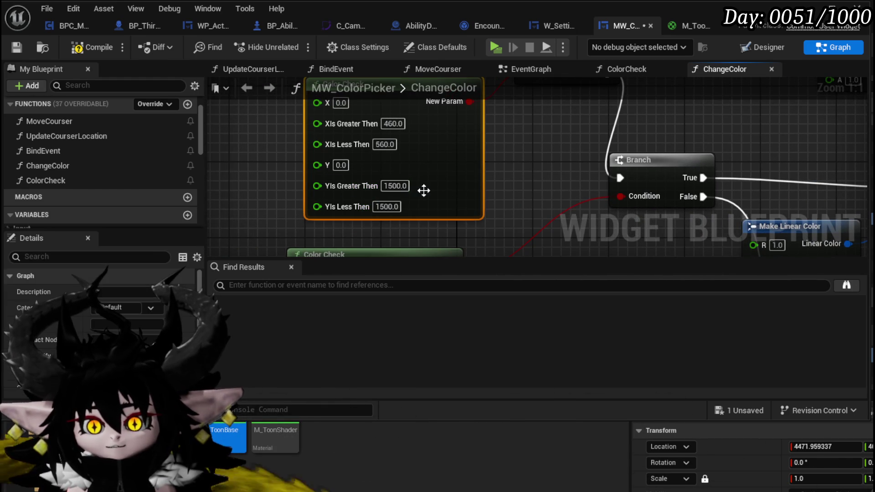
pyautogui.click(393, 186)
pyautogui.write('1000.0')
pyautogui.click(482, 166)
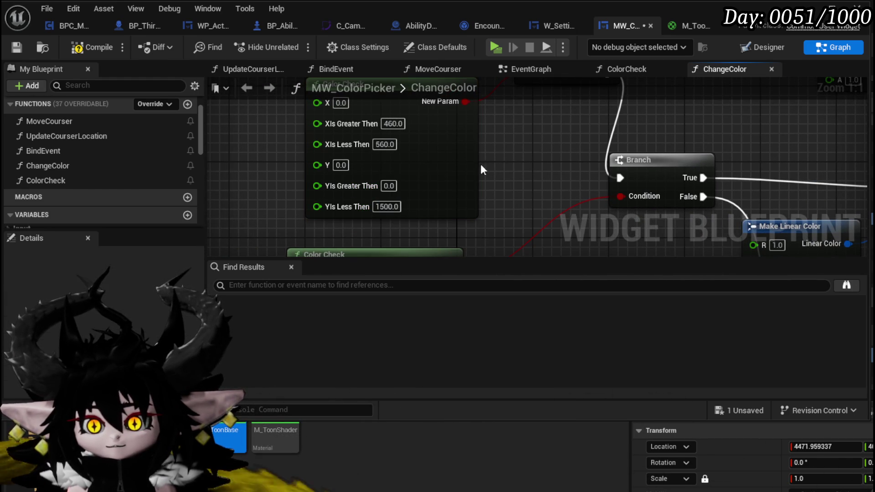
pyautogui.scroll(-2, 525, 139)
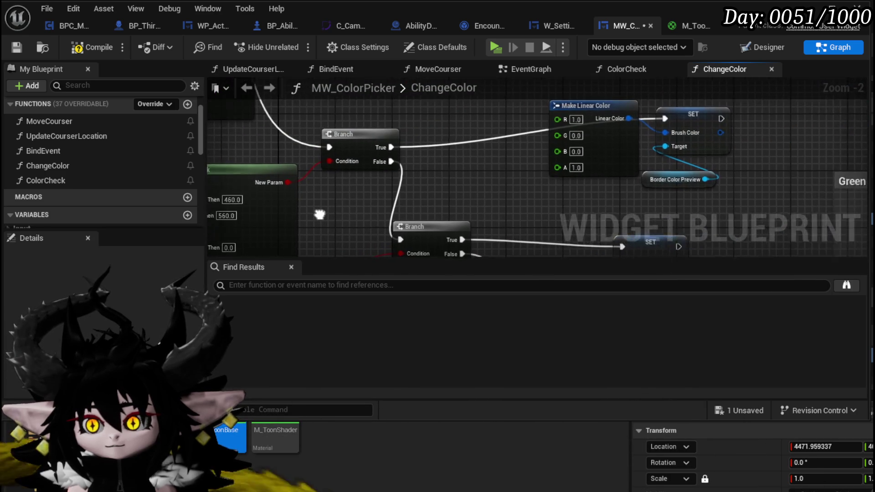
pyautogui.click(69, 49)
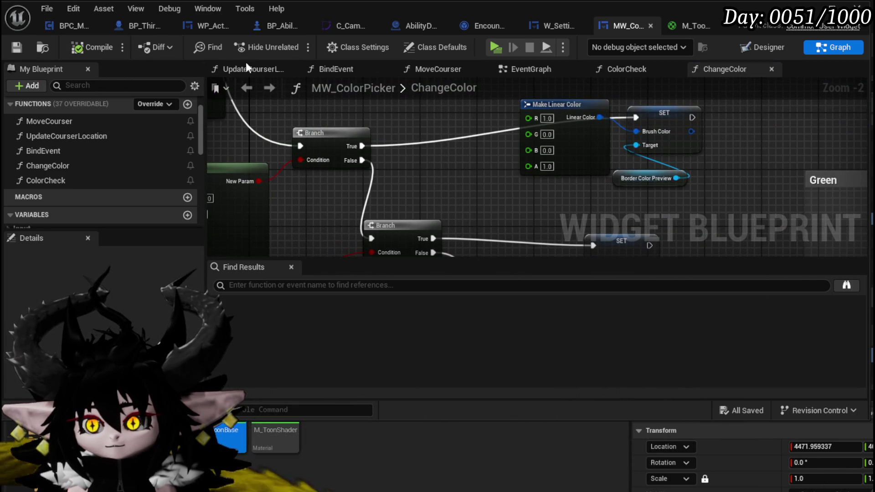
# - Set the second Make Linear Color to B=1 and R=0 for blue, then compile and save
pyautogui.click(777, 44)
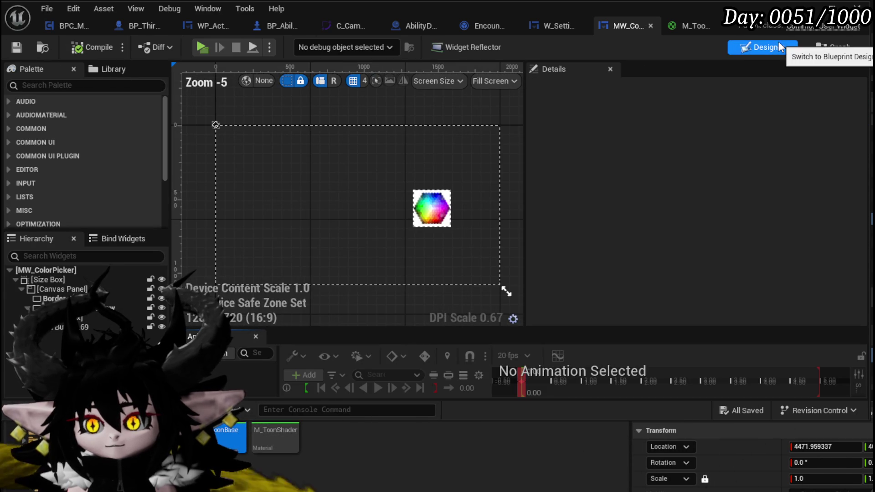
pyautogui.click(817, 50)
pyautogui.scroll(2, 526, 151)
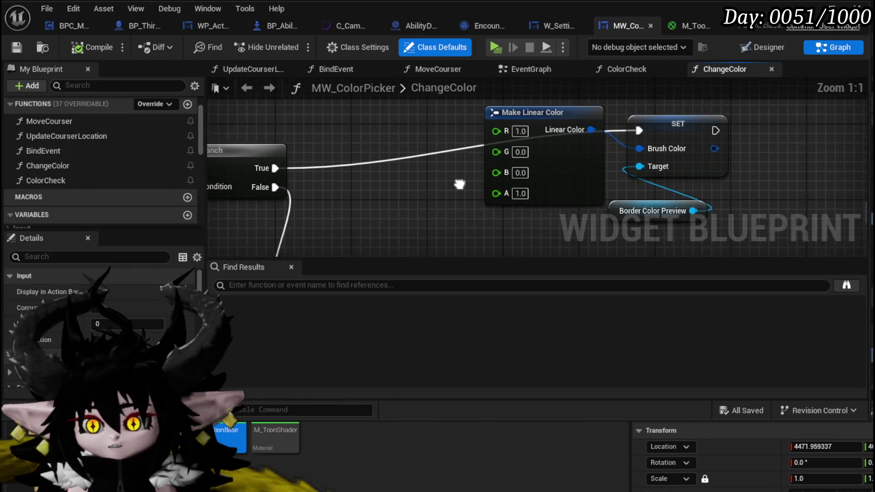
pyautogui.click(505, 180)
pyautogui.write('1')
pyautogui.press('Return')
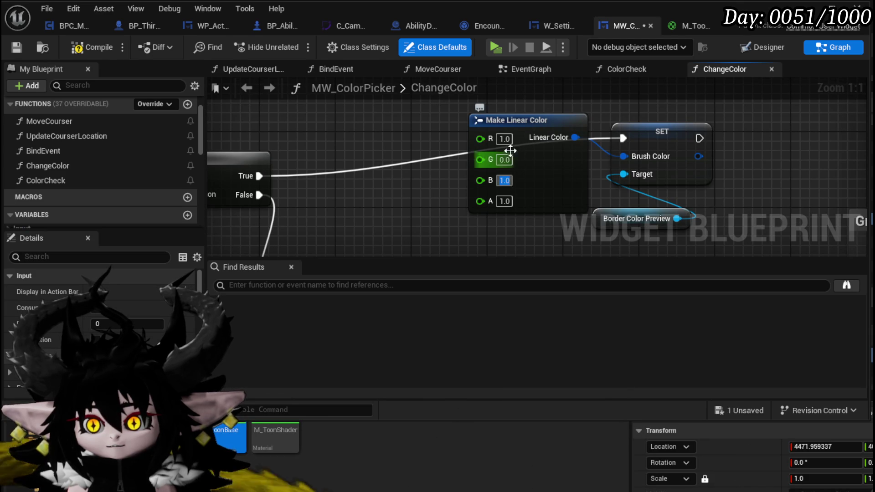
pyautogui.write('0')
pyautogui.press('Return')
pyautogui.click(93, 48)
pyautogui.click(17, 47)
# - Select the Branch's Make Linear Color and SET nodes
pyautogui.scroll(-4, 536, 168)
pyautogui.moveTo(536, 168)
pyautogui.mouseDown()
pyautogui.moveTo(429, 168)
pyautogui.moveTo(380, 149)
pyautogui.moveTo(468, 122)
pyautogui.moveTo(360, 122)
pyautogui.moveTo(588, 242)
pyautogui.mouseUp()
pyautogui.press('Home')
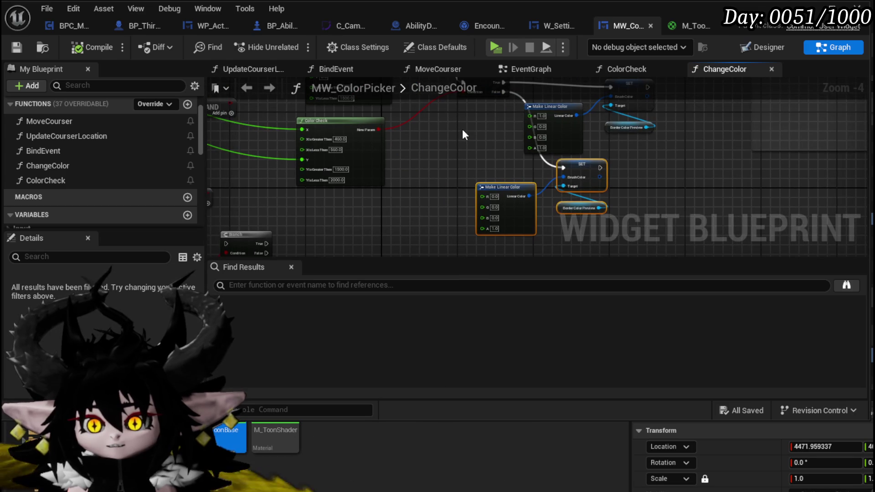
pyautogui.moveTo(463, 123)
pyautogui.mouseDown()
pyautogui.moveTo(496, 182)
pyautogui.moveTo(496, 220)
pyautogui.moveTo(370, 213)
pyautogui.moveTo(401, 188)
pyautogui.moveTo(386, 235)
pyautogui.moveTo(324, 227)
pyautogui.mouseUp()
pyautogui.moveTo(483, 197)
pyautogui.mouseDown()
pyautogui.moveTo(561, 105)
pyautogui.moveTo(532, 132)
pyautogui.moveTo(532, 123)
pyautogui.mouseUp()
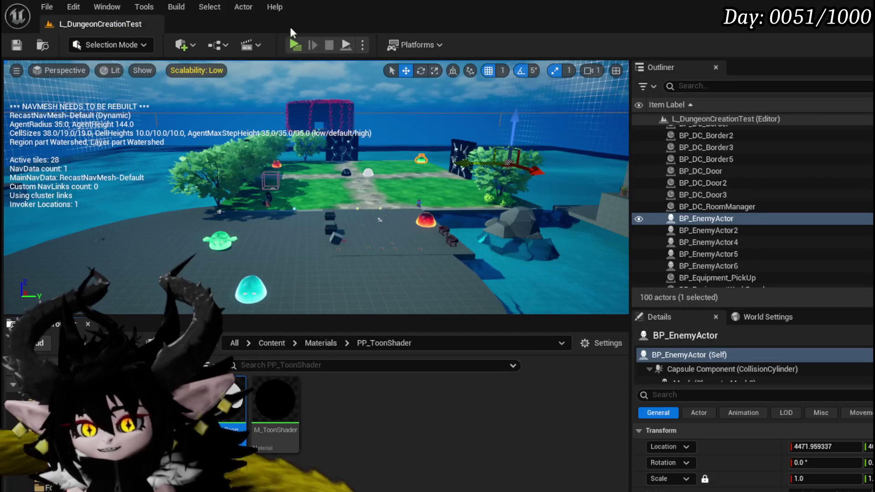
# - Save all, then in the game's settings menu pick magenta, dark and green hexagons to test the border colour
pyautogui.click(24, 41)
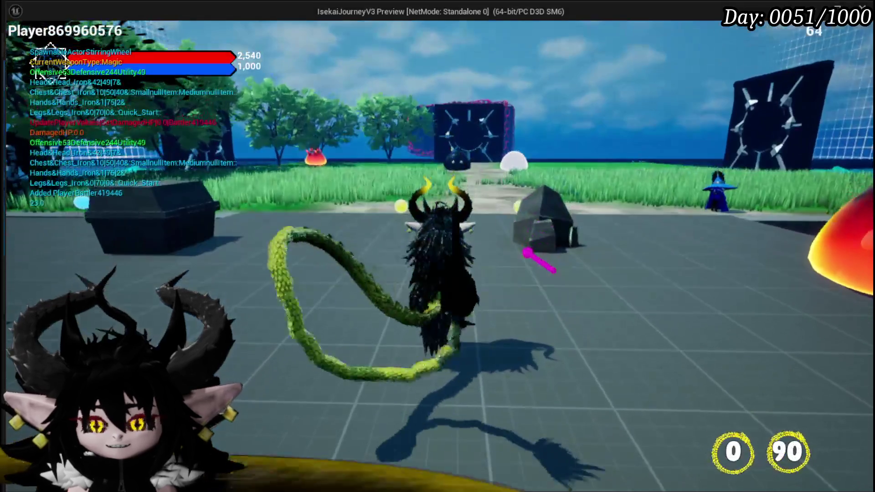
pyautogui.press('Tab')
pyautogui.click(672, 267)
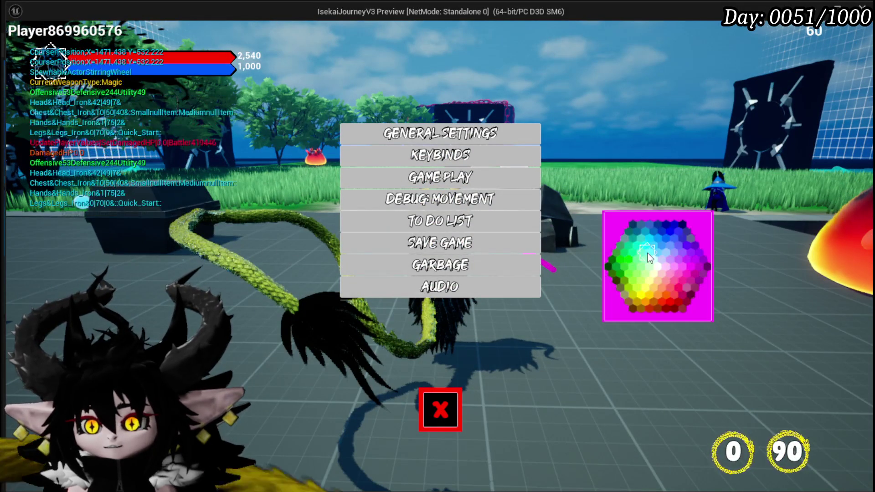
pyautogui.click(626, 272)
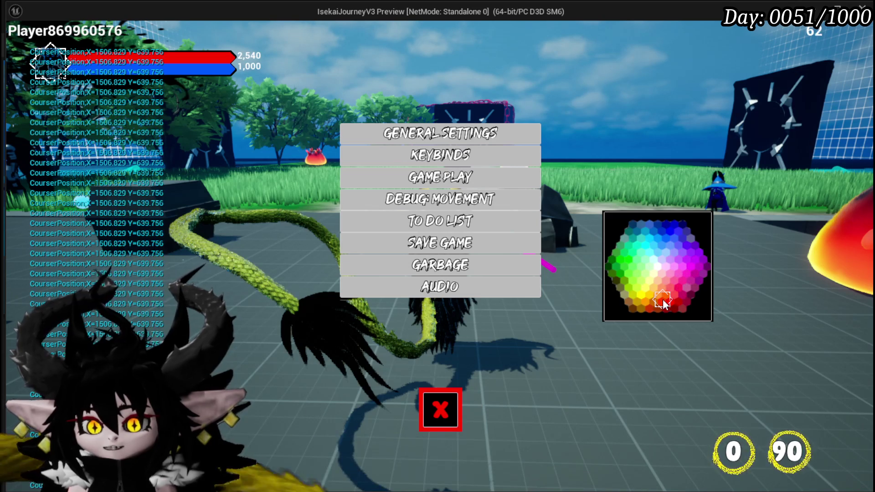
pyautogui.click(665, 252)
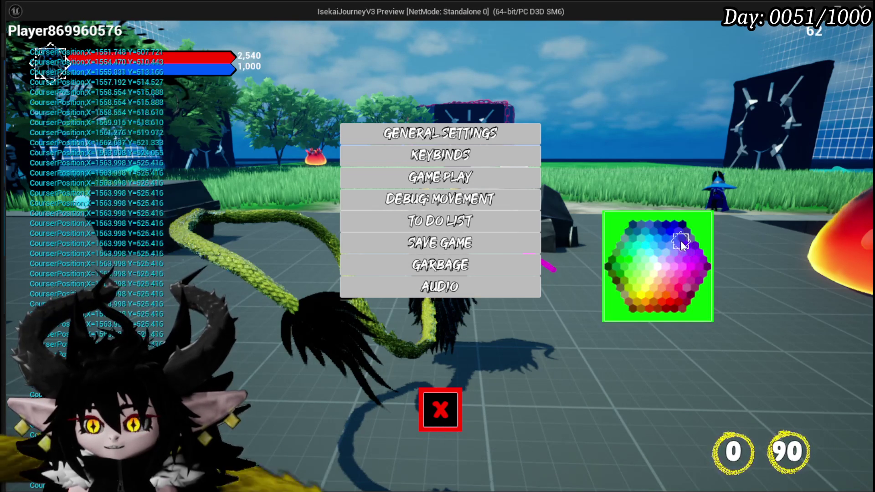
pyautogui.click(682, 245)
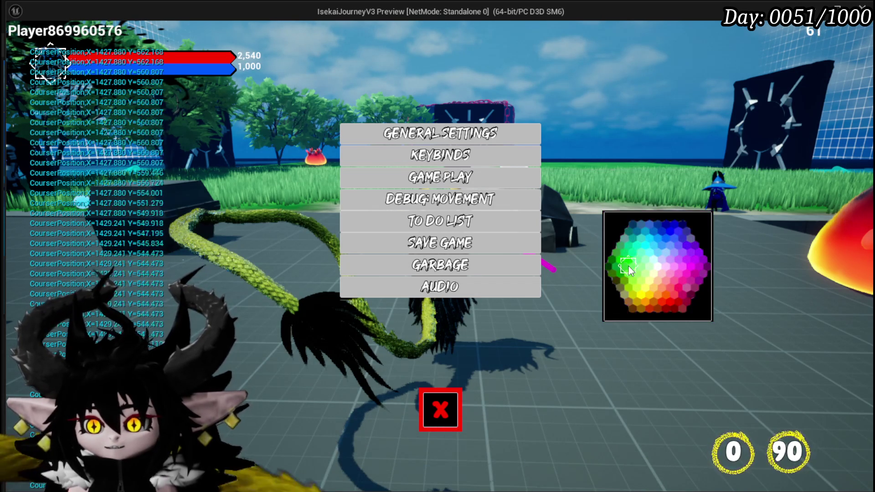
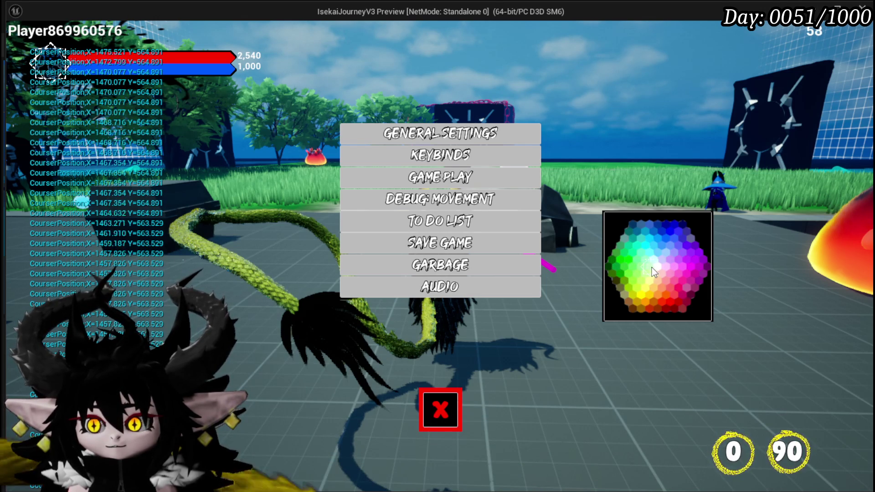
# - Test the hex colour picker by picking green, yellow and orange-red hexes, then stop play mode
pyautogui.click(636, 265)
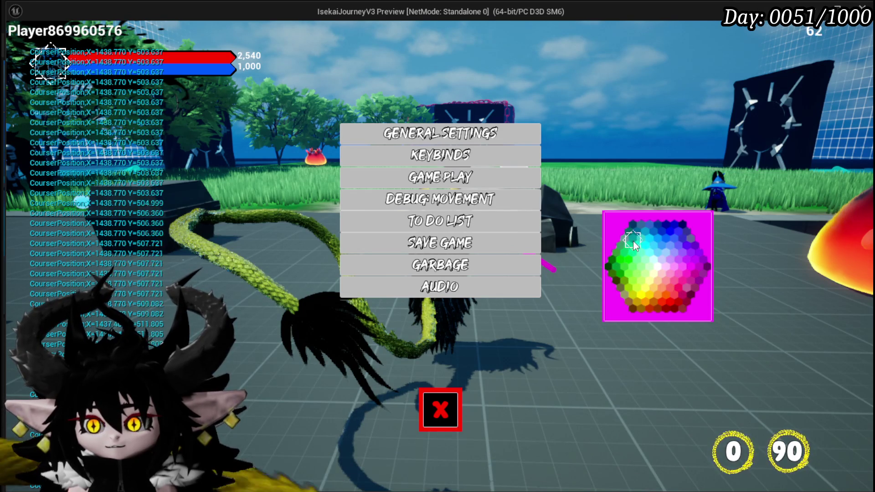
pyautogui.click(637, 283)
pyautogui.click(635, 256)
pyautogui.click(635, 262)
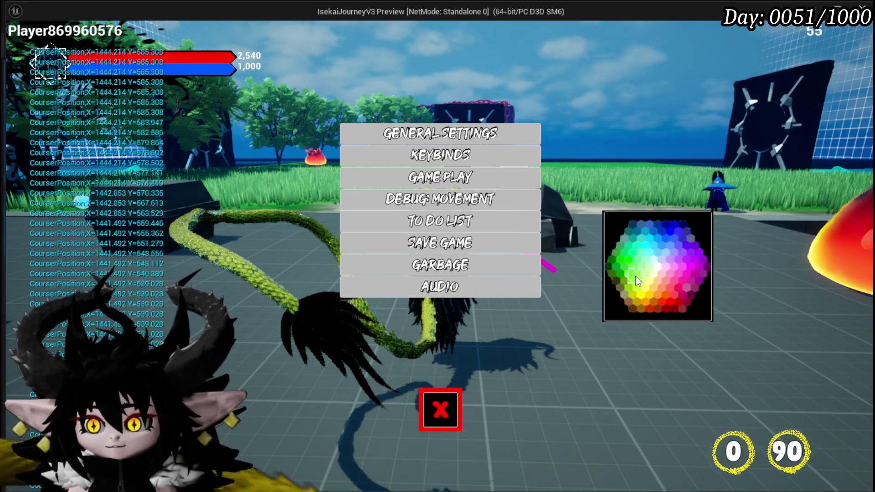
pyautogui.click(633, 267)
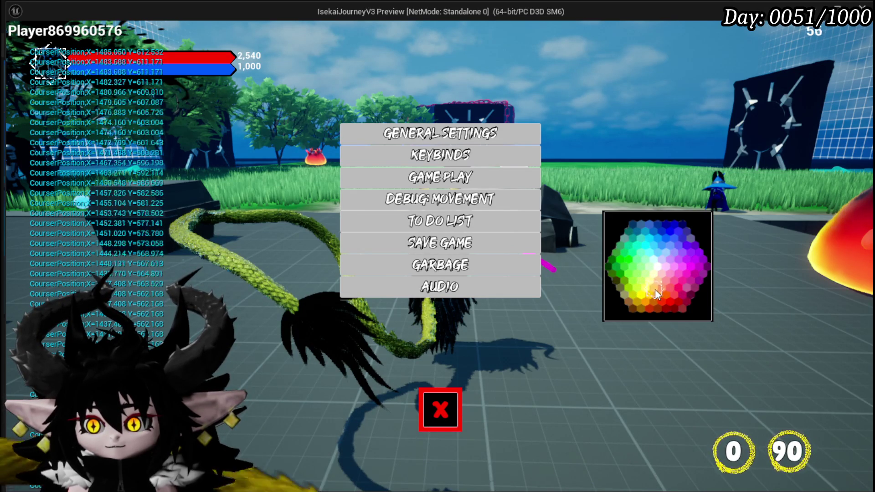
pyautogui.click(625, 264)
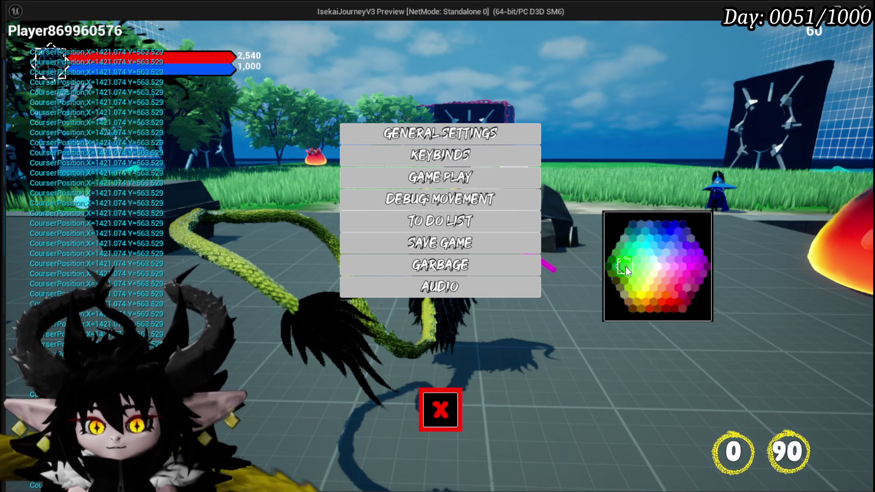
pyautogui.press('Escape')
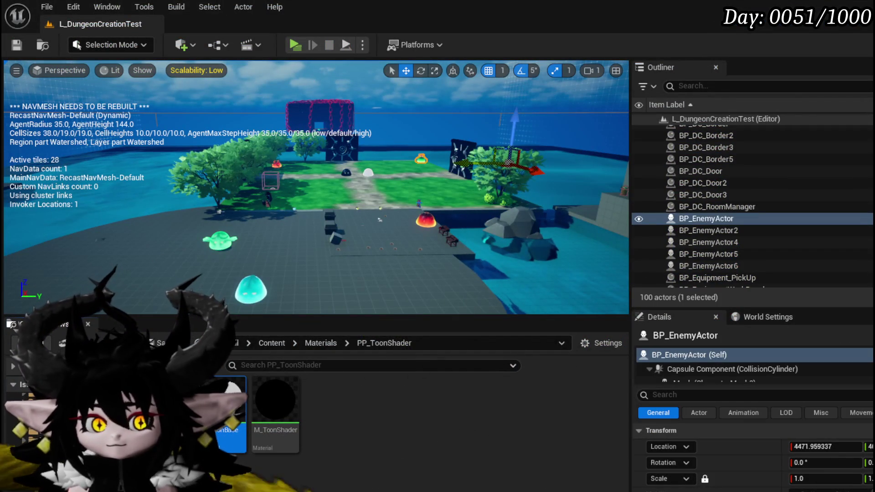
# - Change the Color Check node's YIs Less Then value to 600.0 and compile
pyautogui.hotkey('alt', 'Tab')
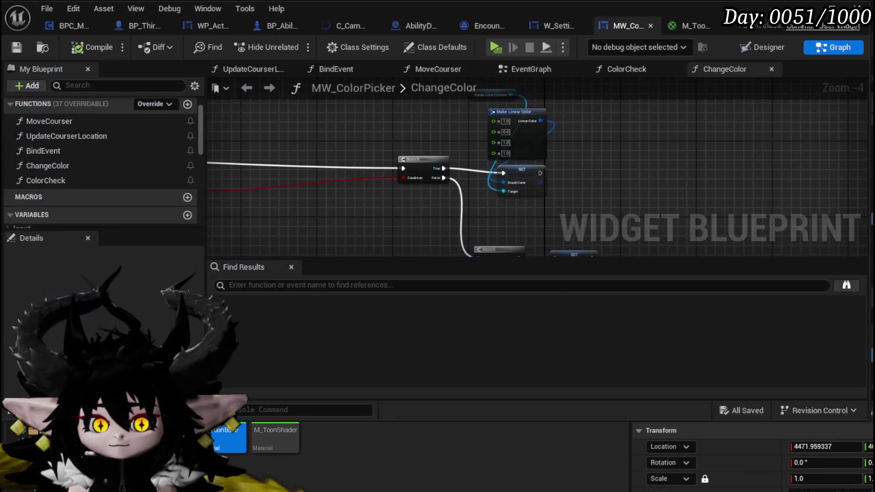
pyautogui.scroll(4, 412, 176)
pyautogui.scroll(4, 496, 181)
pyautogui.moveTo(575, 201); pyautogui.dragTo(472, 202)
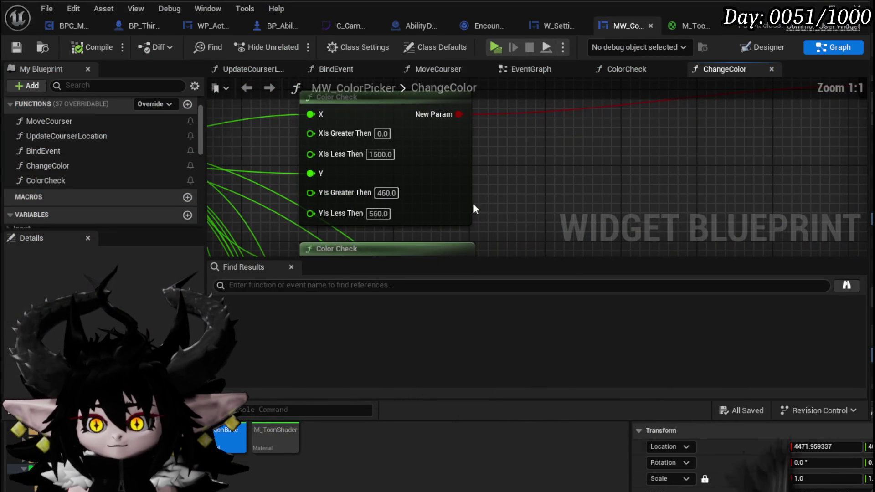
pyautogui.click(378, 214)
pyautogui.press('Home')
pyautogui.press('Delete')
pyautogui.write('0')
pyautogui.press('Return')
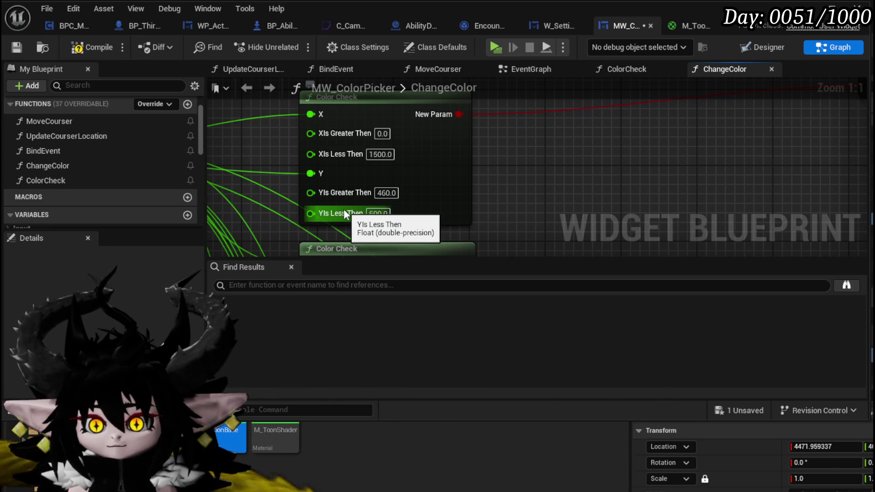
pyautogui.scroll(-1, 490, 209)
pyautogui.moveTo(546, 279); pyautogui.dragTo(556, 126)
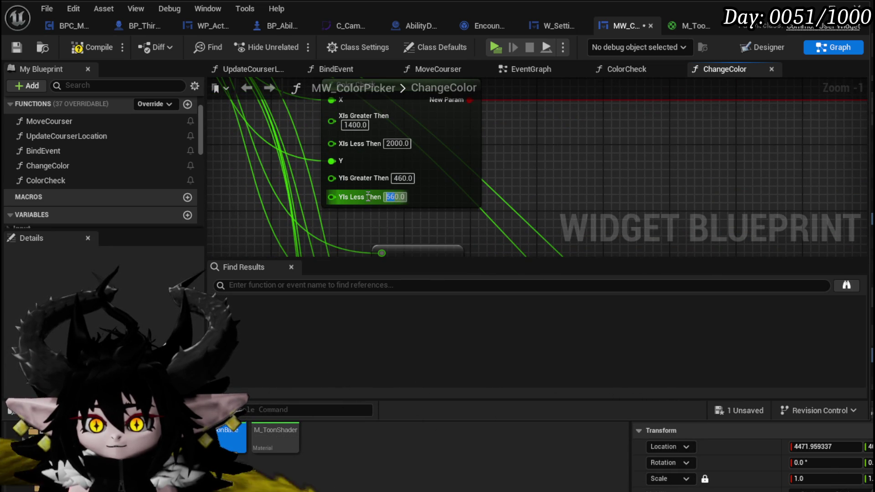
pyautogui.moveTo(600, 174); pyautogui.dragTo(570, 220)
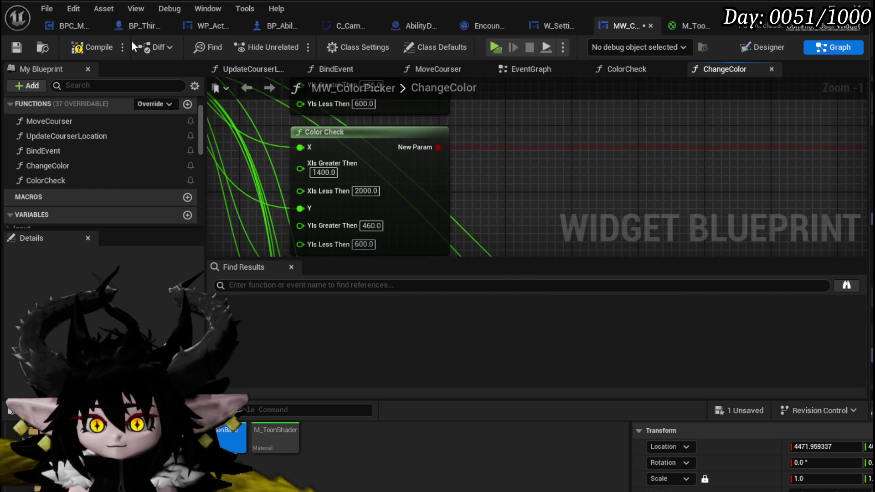
pyautogui.click(88, 48)
# - Set the Make Linear Color node's R and G values to 1.0
pyautogui.scroll(-2, 501, 164)
pyautogui.moveTo(446, 170)
pyautogui.mouseDown()
pyautogui.moveTo(309, 191)
pyautogui.moveTo(347, 150)
pyautogui.moveTo(389, 128)
pyautogui.moveTo(506, 198)
pyautogui.moveTo(459, 194)
pyautogui.mouseUp()
pyautogui.scroll(4, 489, 183)
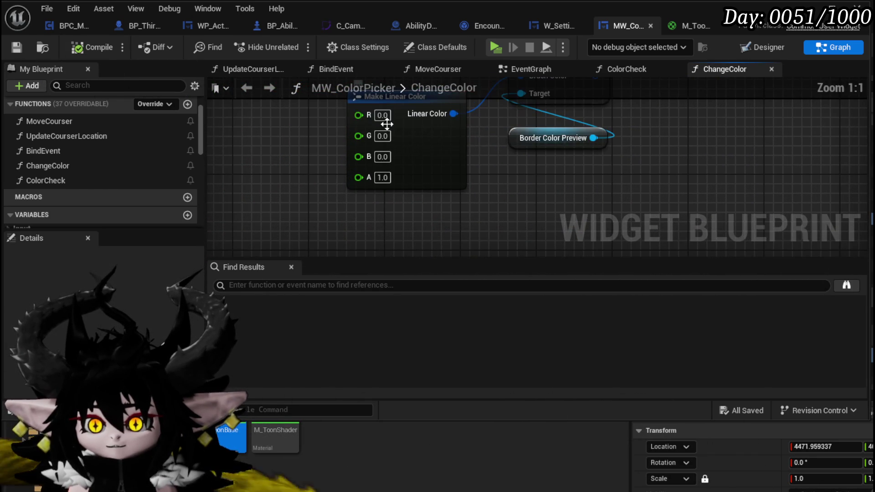
pyautogui.click(383, 115)
pyautogui.write('1')
pyautogui.press('Return')
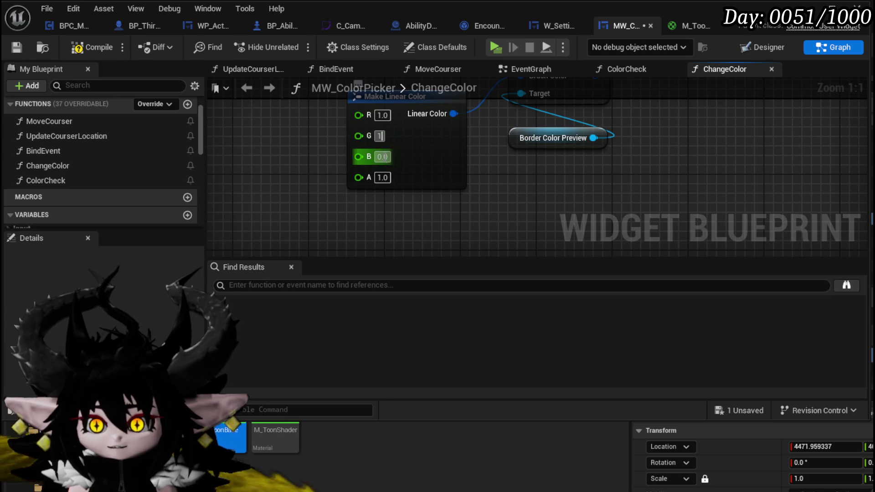
pyautogui.write('1')
pyautogui.press('Return')
# - Compile and save MW_ColorPicker, then switch to the BPC_MC_Camera blueprint
pyautogui.scroll(-6, 525, 163)
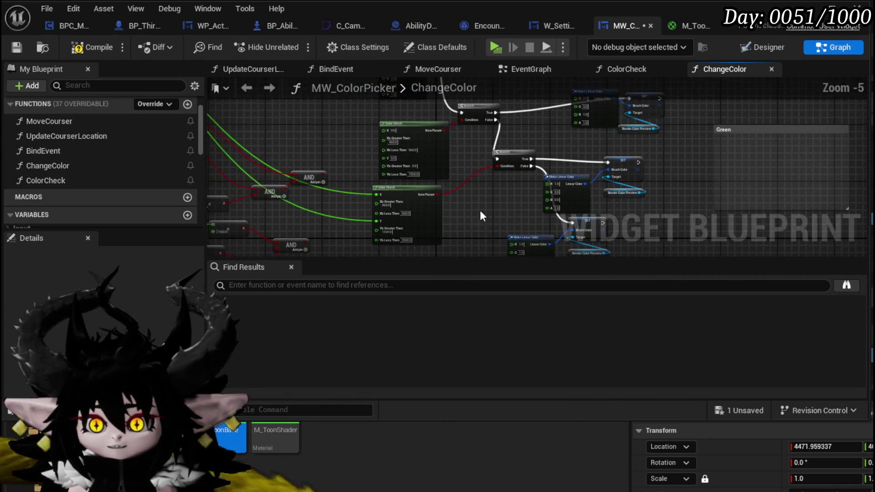
pyautogui.moveTo(461, 158); pyautogui.dragTo(518, 201)
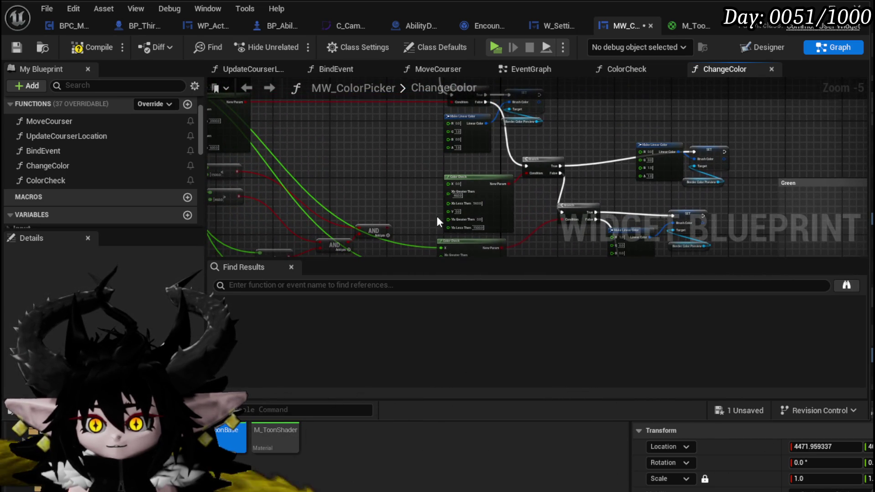
pyautogui.scroll(4, 437, 217)
pyautogui.moveTo(424, 211)
pyautogui.mouseDown()
pyautogui.moveTo(424, 287)
pyautogui.moveTo(437, 116)
pyautogui.moveTo(447, 116)
pyautogui.moveTo(461, 160)
pyautogui.moveTo(510, 192)
pyautogui.mouseUp()
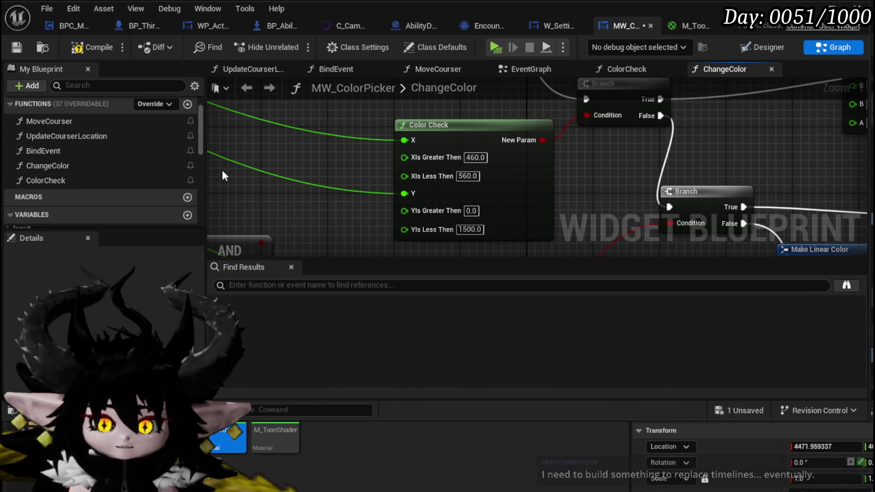
pyautogui.click(76, 51)
pyautogui.hotkey('ctrl', 's')
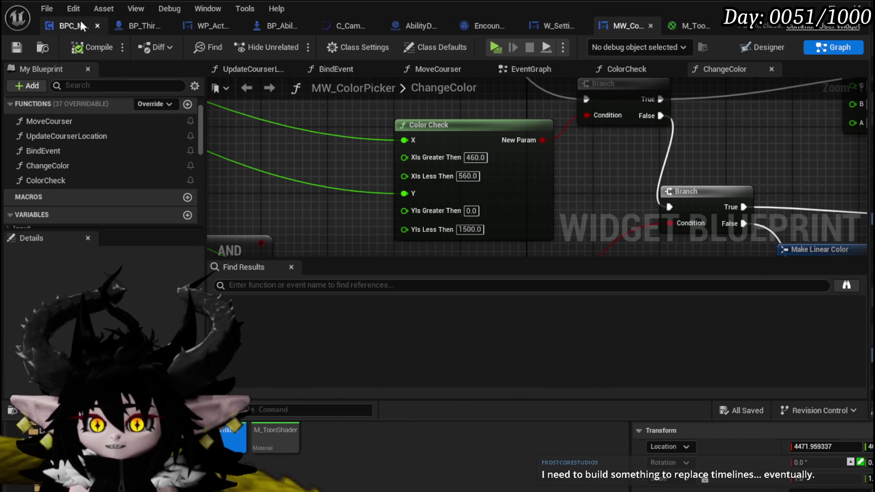
pyautogui.click(53, 26)
# - Locate the SET and Move Camera Sequence nodes in BPC_MC_Camera's graph
pyautogui.scroll(-2, 331, 200)
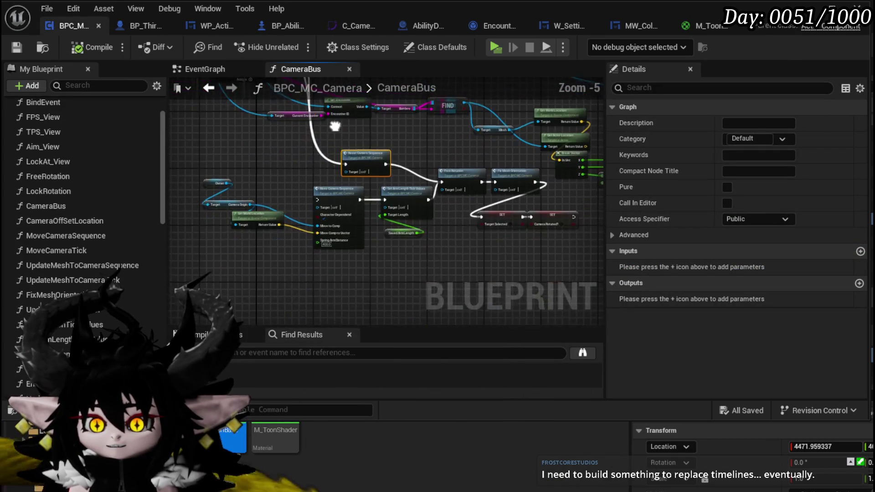
pyautogui.scroll(5, 395, 172)
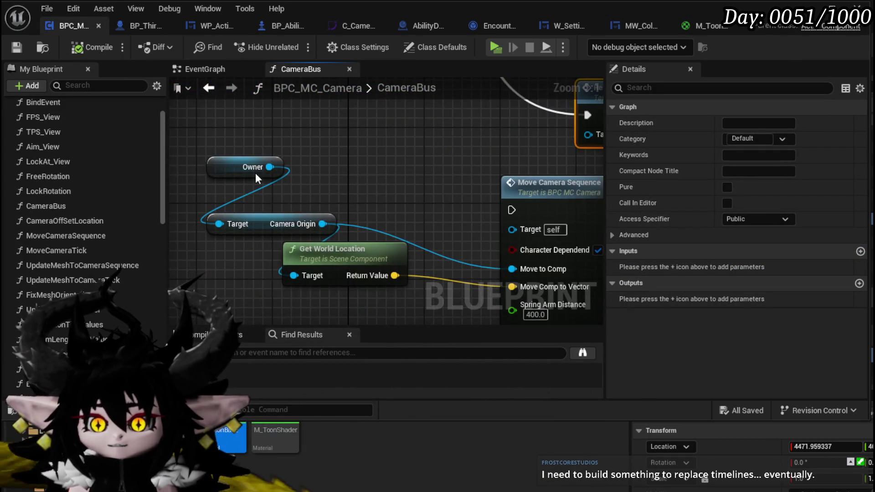
pyautogui.scroll(-9, 395, 171)
pyautogui.moveTo(358, 172); pyautogui.dragTo(339, 200)
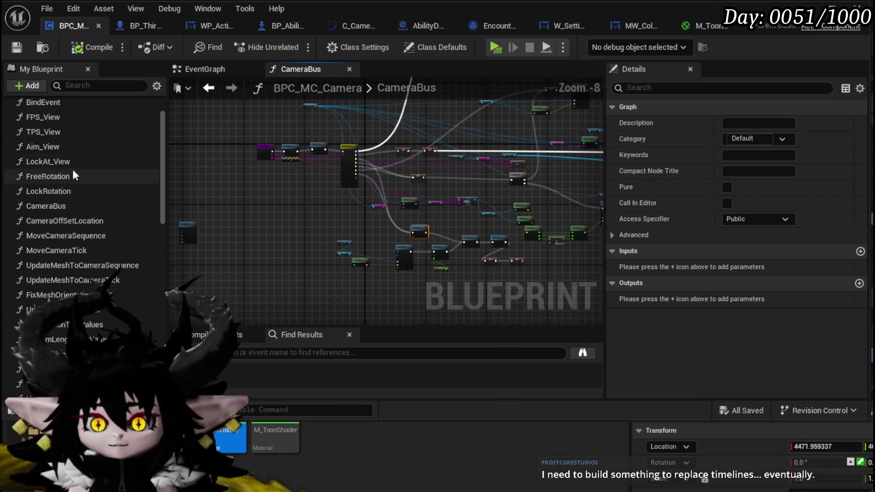
pyautogui.scroll(1, 87, 196)
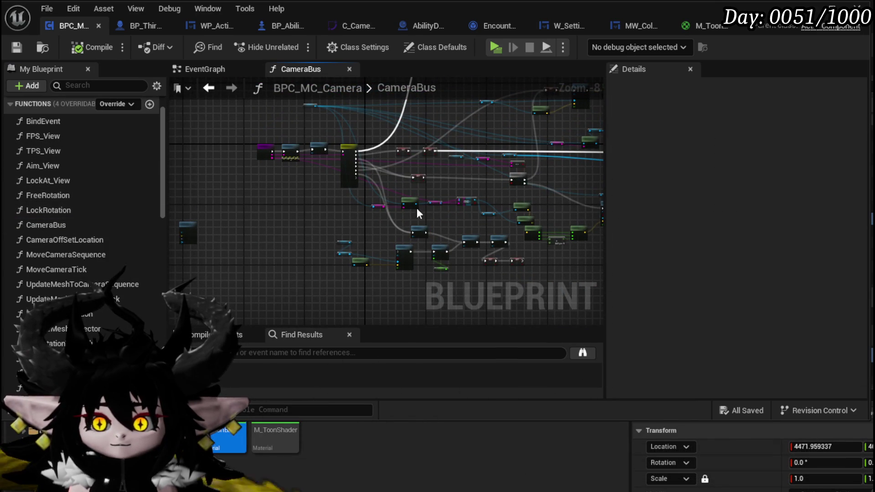
pyautogui.scroll(5, 340, 173)
pyautogui.moveTo(340, 174)
pyautogui.mouseDown()
pyautogui.moveTo(327, 172)
pyautogui.moveTo(332, 137)
pyautogui.mouseUp()
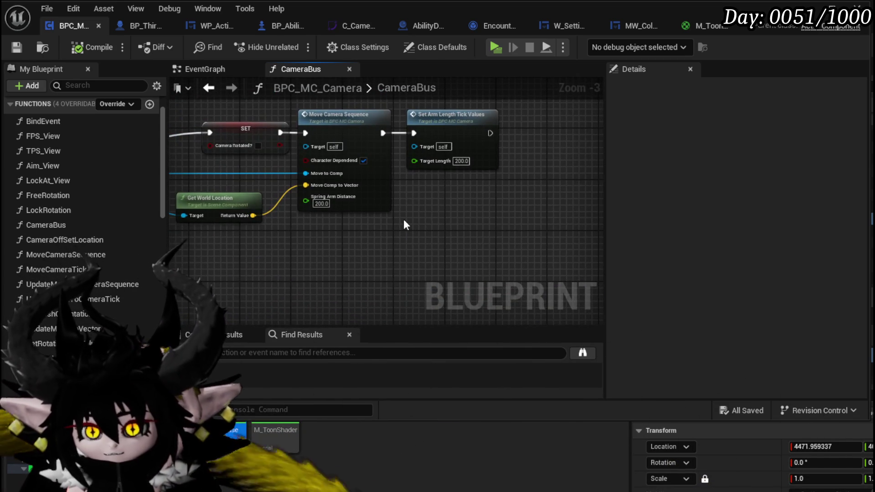
pyautogui.moveTo(404, 220)
pyautogui.mouseDown()
pyautogui.moveTo(485, 219)
pyautogui.moveTo(387, 219)
pyautogui.mouseUp()
# - Open MoveCameraSequence, then CameraOffSetLocation, and select its Set Timer and SET nodes
pyautogui.doubleClick(374, 181)
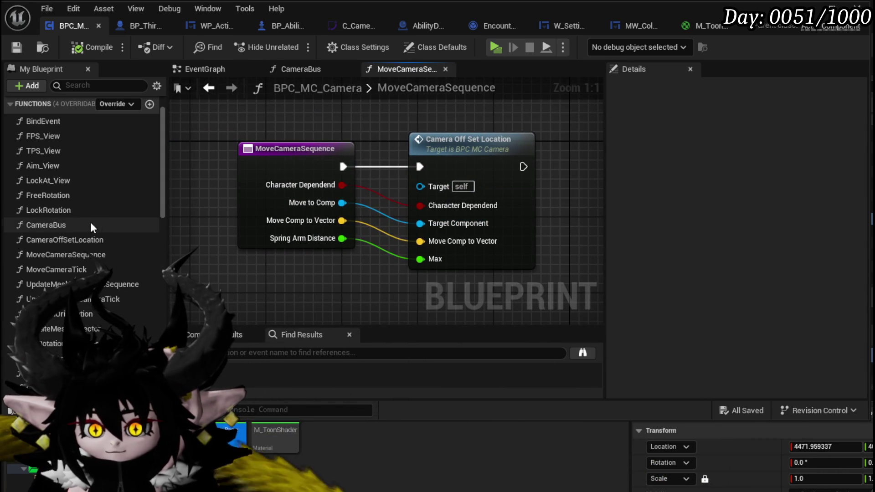
pyautogui.doubleClick(82, 241)
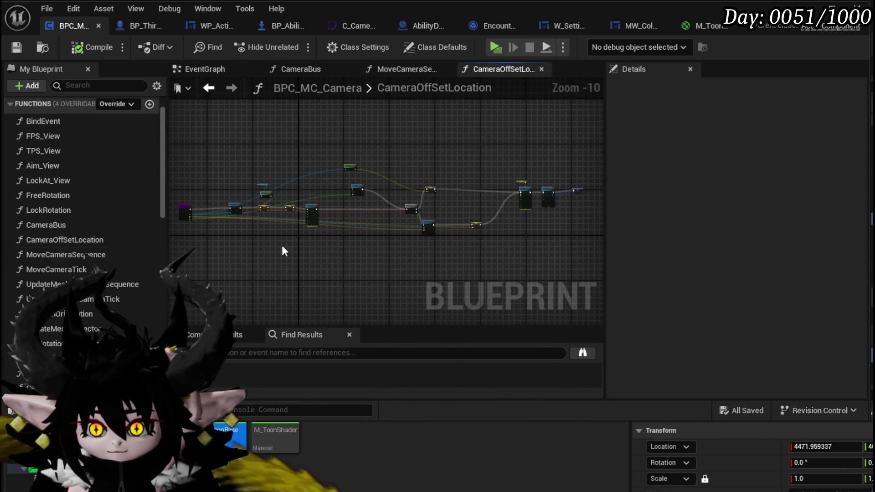
pyautogui.scroll(9, 385, 210)
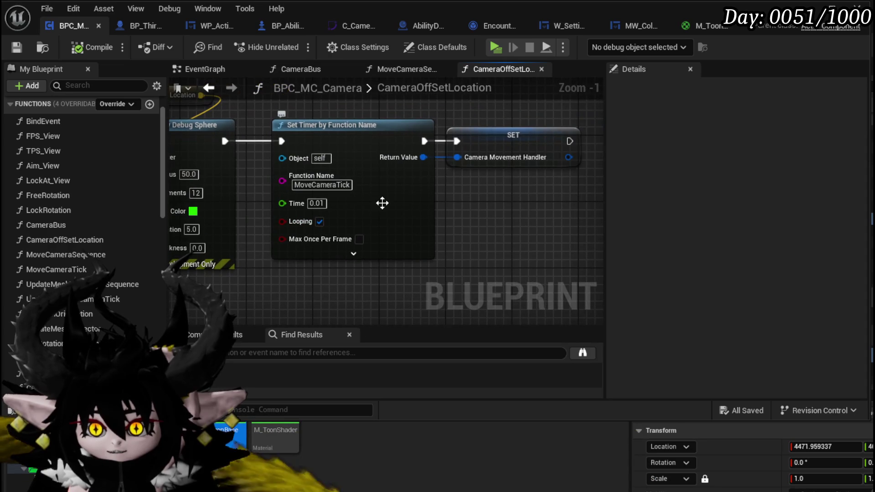
pyautogui.moveTo(264, 114)
pyautogui.mouseDown()
pyautogui.moveTo(307, 157)
pyautogui.moveTo(462, 264)
pyautogui.mouseUp()
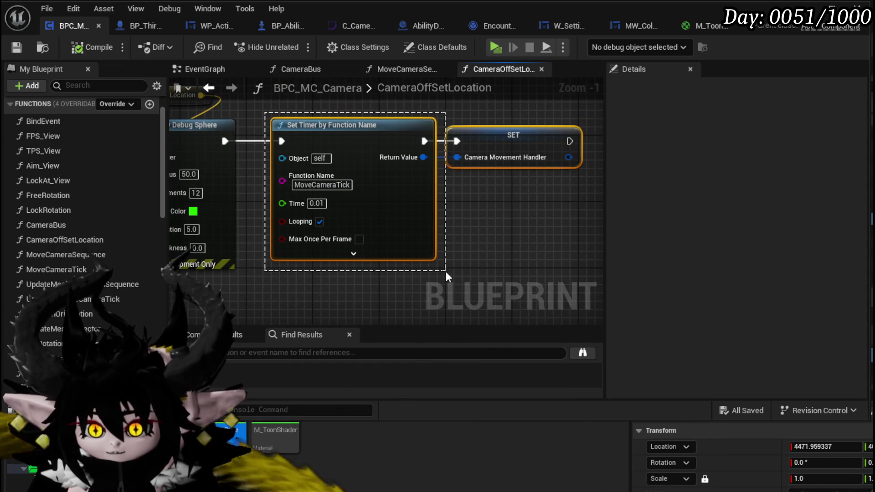
# - Open MoveCameraTick, nudge the Curve Asset and Get Float Value nodes, and inspect Curve Asset
pyautogui.doubleClick(82, 269)
pyautogui.scroll(10, 307, 266)
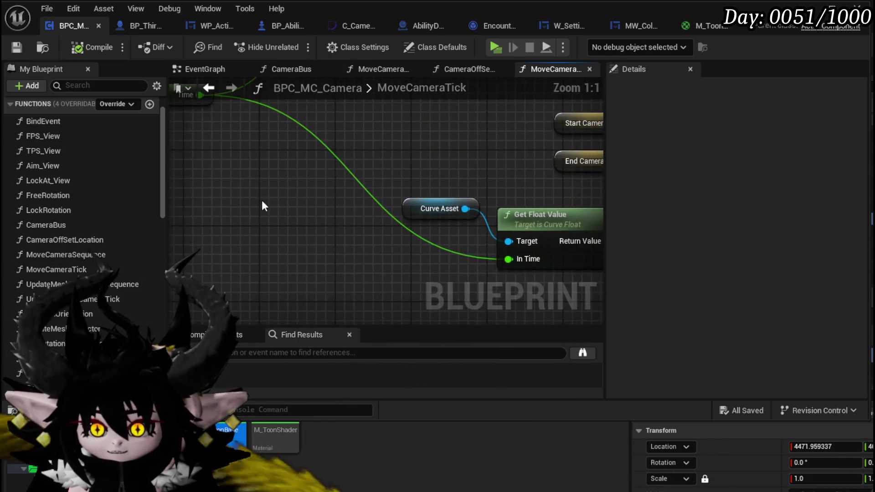
pyautogui.click(319, 234)
pyautogui.scroll(-3, 319, 233)
pyautogui.scroll(3, 218, 163)
pyautogui.moveTo(219, 180); pyautogui.dragTo(209, 152)
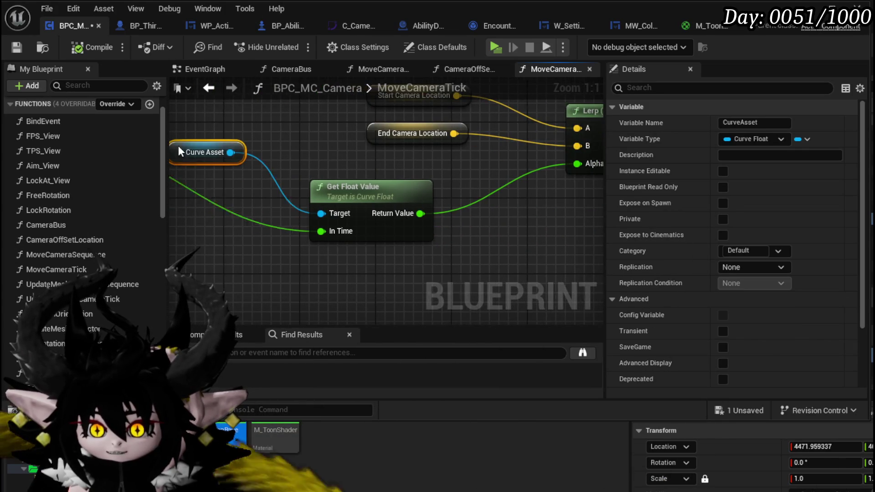
pyautogui.moveTo(347, 196)
pyautogui.mouseDown()
pyautogui.moveTo(298, 178)
pyautogui.moveTo(336, 187)
pyautogui.mouseUp()
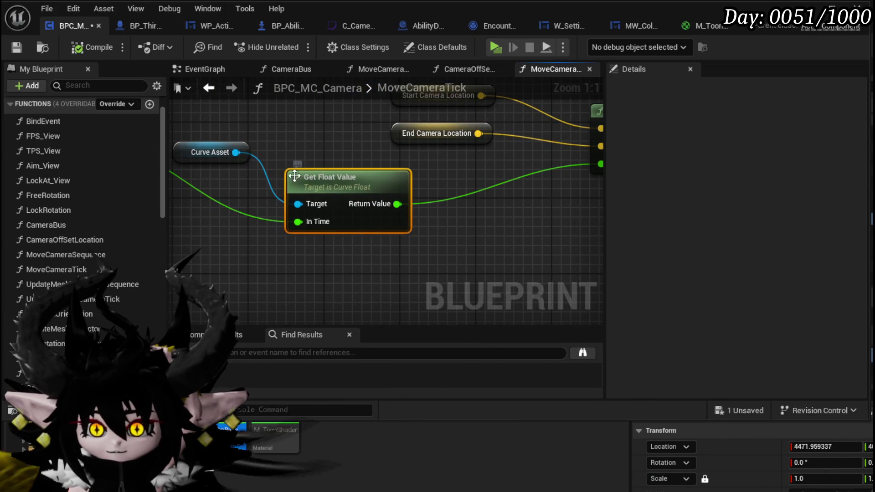
pyautogui.click(182, 158)
pyautogui.scroll(-5, 721, 226)
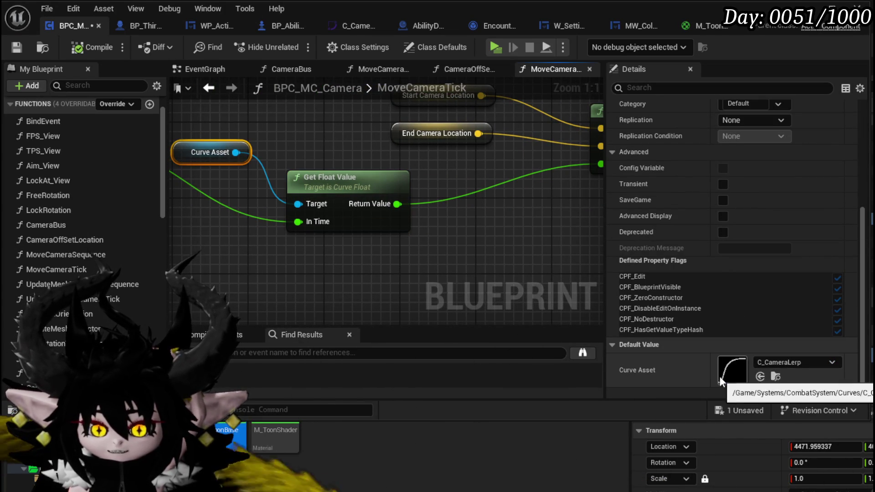
pyautogui.scroll(-4, 334, 152)
# - Review the Time variable, its 0.01 increment nodes and the Set World Location section
pyautogui.moveTo(333, 152); pyautogui.dragTo(336, 265)
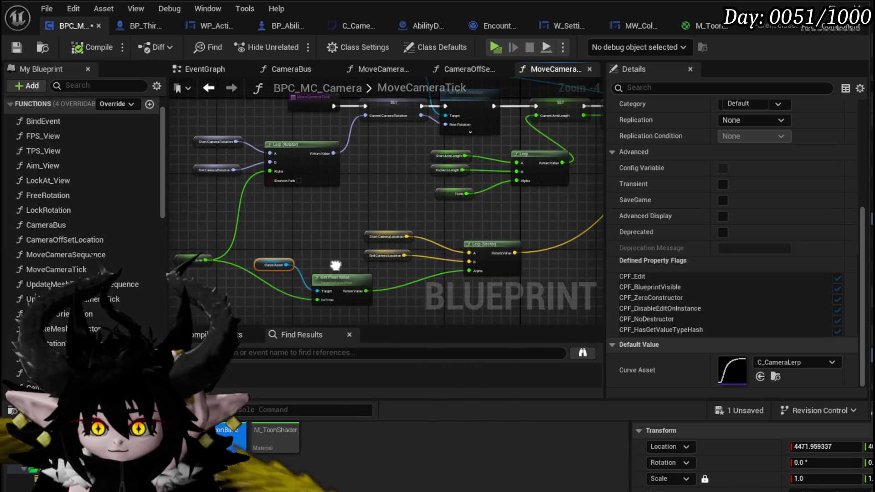
pyautogui.scroll(-1, 335, 253)
pyautogui.scroll(2, 335, 251)
pyautogui.scroll(-1, 335, 251)
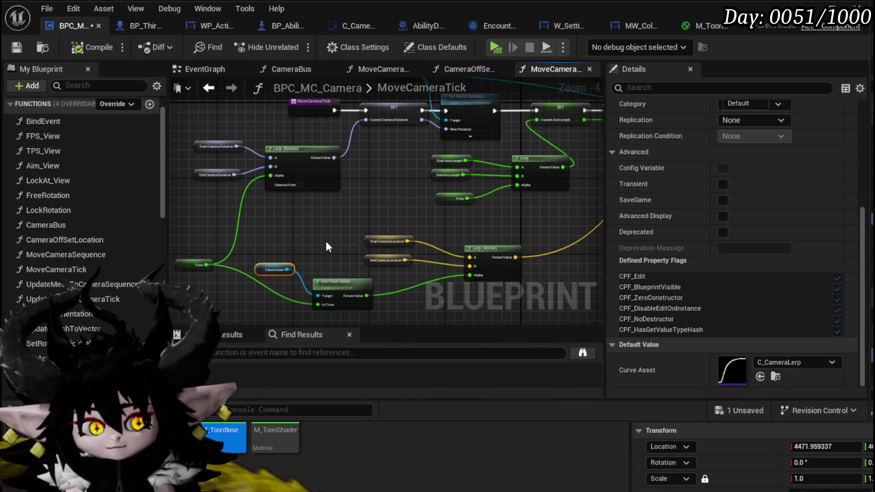
pyautogui.click(202, 269)
pyautogui.moveTo(183, 279)
pyautogui.mouseDown()
pyautogui.moveTo(383, 241)
pyautogui.moveTo(325, 227)
pyautogui.mouseUp()
pyautogui.click(453, 252)
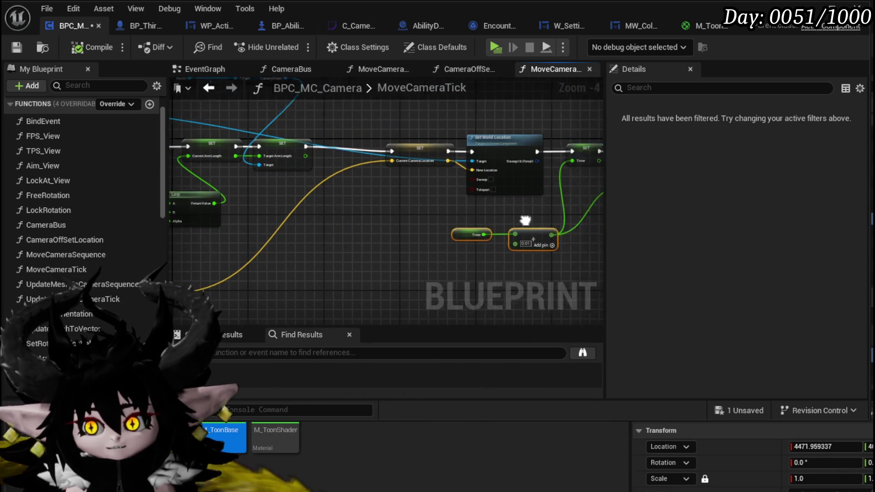
pyautogui.scroll(2, 353, 238)
pyautogui.moveTo(250, 304)
pyautogui.mouseDown()
pyautogui.moveTo(257, 276)
pyautogui.moveTo(290, 257)
pyautogui.mouseUp()
pyautogui.scroll(2, 290, 256)
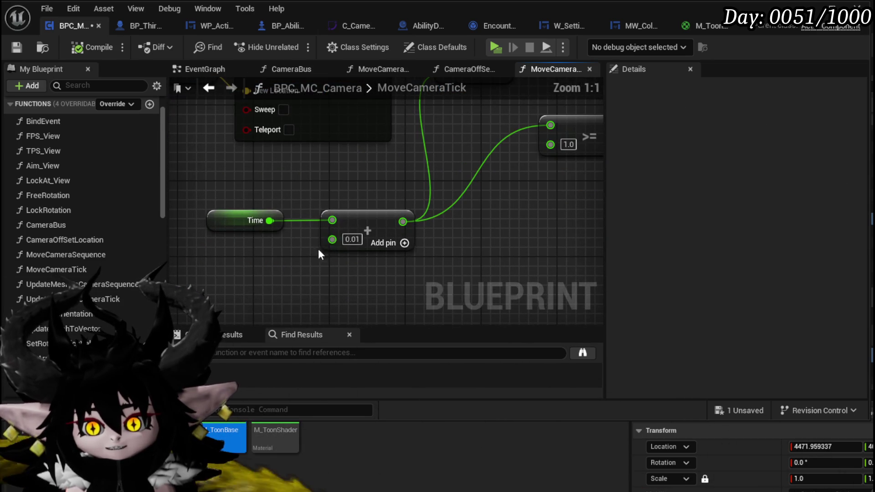
pyautogui.scroll(-3, 433, 248)
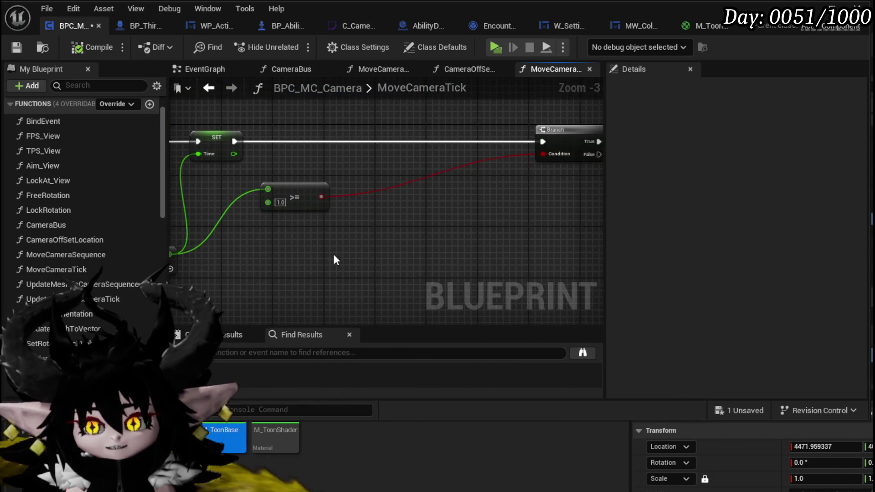
pyautogui.click(427, 223)
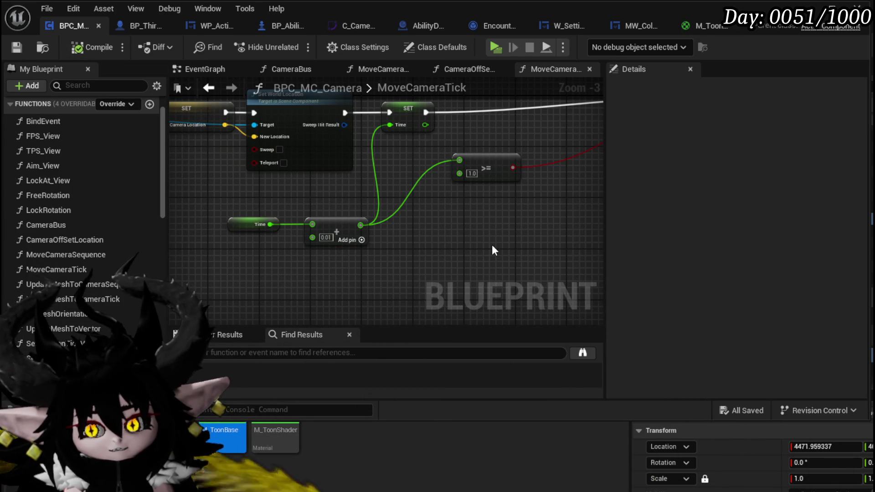
# - Move the Time getter node lower in the MoveCameraTick graph
pyautogui.scroll(-3, 439, 195)
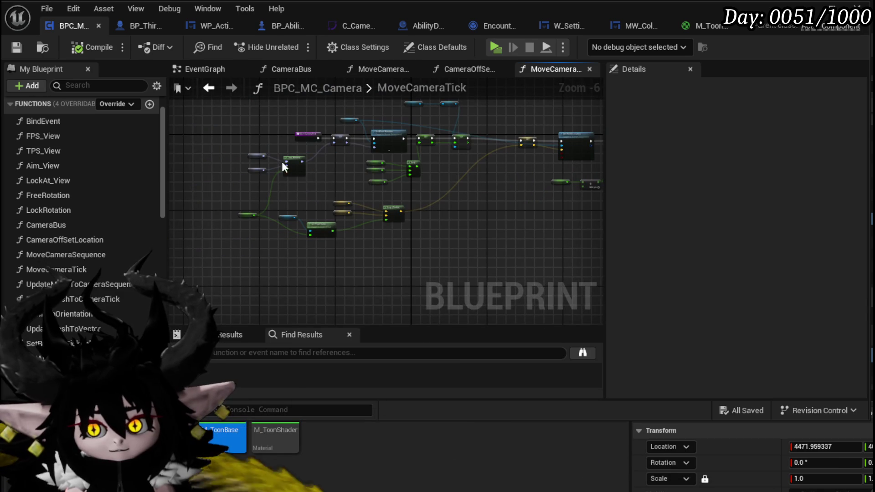
pyautogui.scroll(5, 282, 166)
pyautogui.moveTo(245, 176); pyautogui.dragTo(248, 246)
pyautogui.scroll(-3, 428, 213)
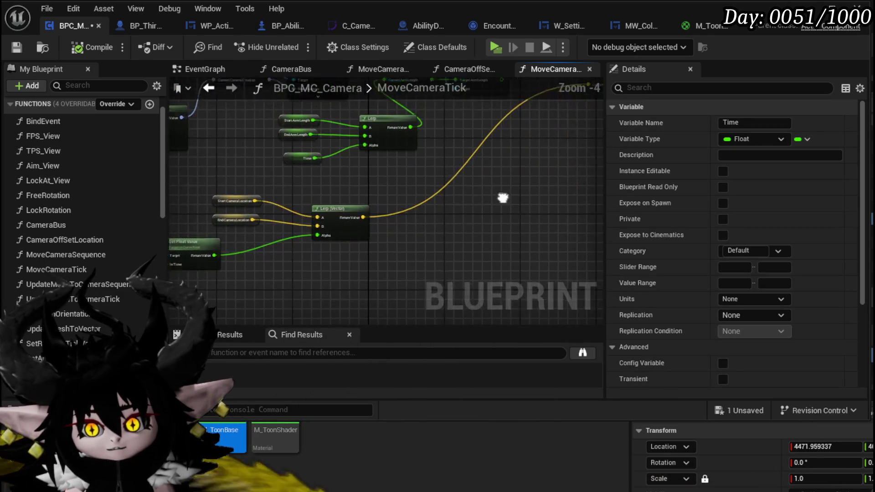
pyautogui.scroll(3, 406, 198)
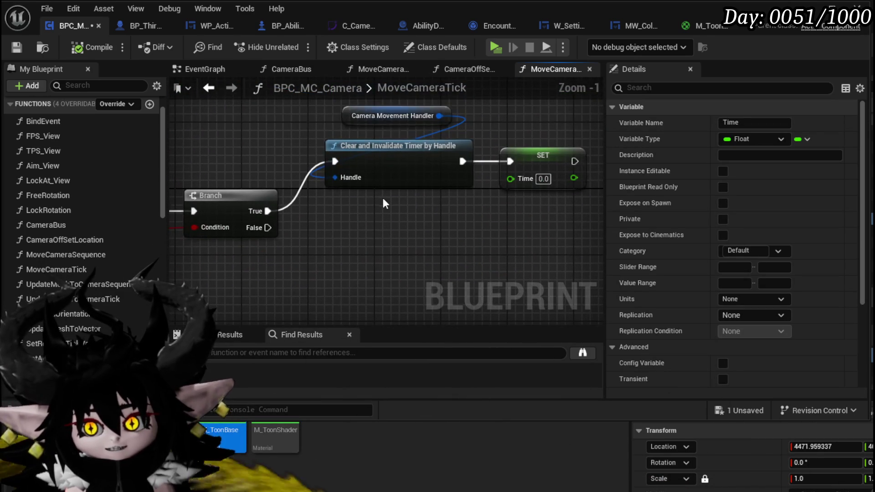
# - Select the Camera Movement Handler and Clear and Invalidate Timer nodes and move them up-left
pyautogui.moveTo(383, 204); pyautogui.dragTo(440, 118)
pyautogui.moveTo(394, 150); pyautogui.dragTo(411, 150)
pyautogui.moveTo(293, 145)
pyautogui.mouseDown()
pyautogui.moveTo(313, 132)
pyautogui.moveTo(397, 254)
pyautogui.mouseUp()
pyautogui.moveTo(387, 201)
pyautogui.mouseDown()
pyautogui.moveTo(331, 190)
pyautogui.moveTo(373, 201)
pyautogui.mouseUp()
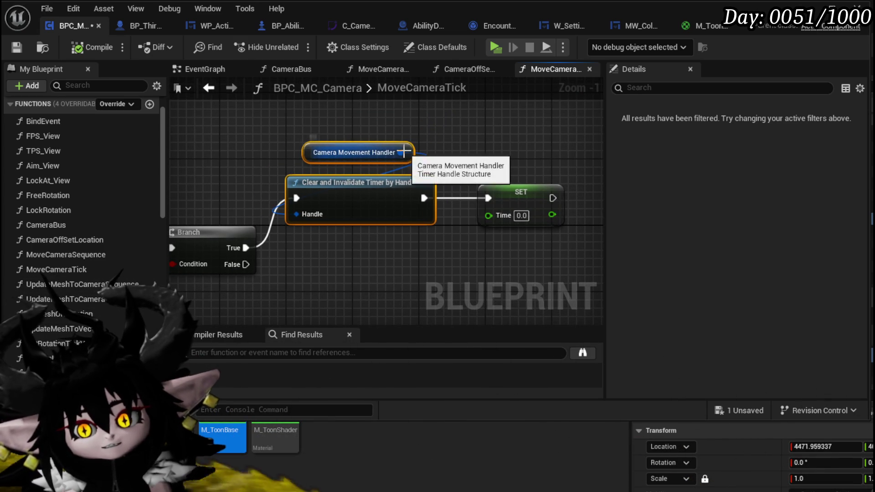
# - Search 'pause' from the timer handle pin, then cancel without adding a node
pyautogui.moveTo(404, 152); pyautogui.dragTo(439, 132)
pyautogui.write('pause')
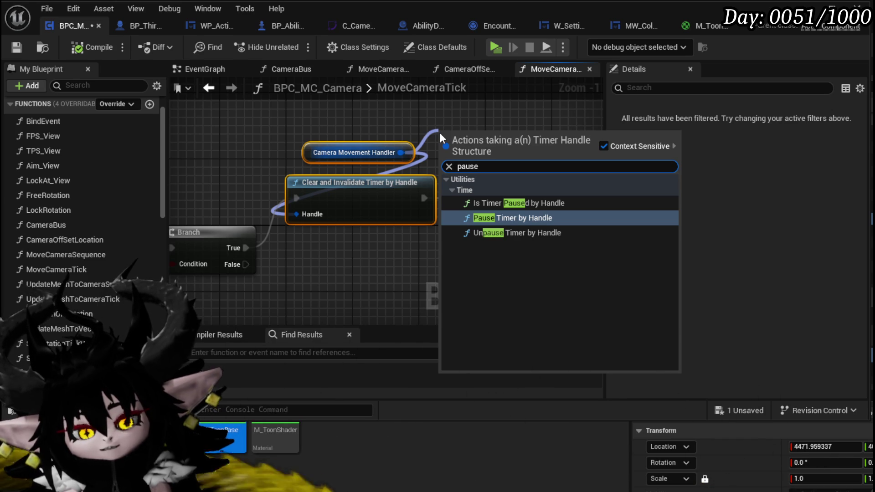
pyautogui.press('BackSpace')
pyautogui.press('BackSpace')
pyautogui.press('BackSpace')
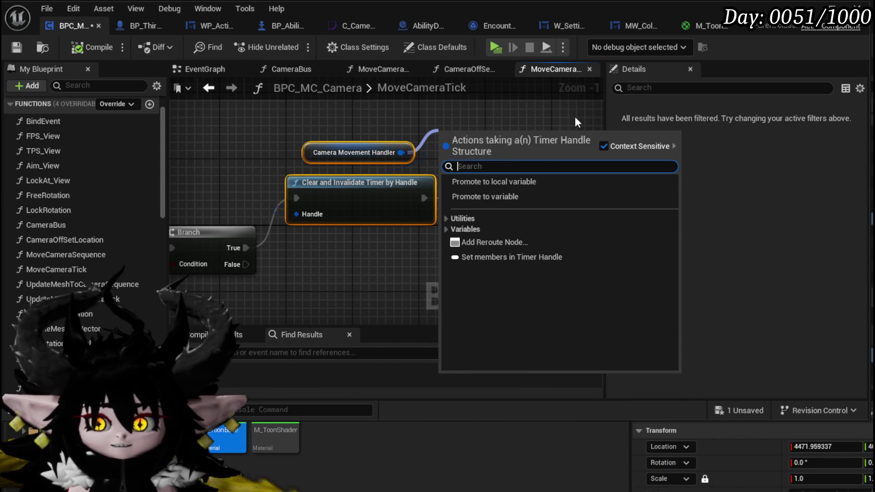
pyautogui.click(296, 125)
# - Reposition and inspect the Camera Movement Handler node, then save the camera blueprint
pyautogui.moveTo(324, 153)
pyautogui.mouseDown()
pyautogui.moveTo(292, 137)
pyautogui.moveTo(281, 142)
pyautogui.mouseUp()
pyautogui.click(427, 138)
pyautogui.click(22, 45)
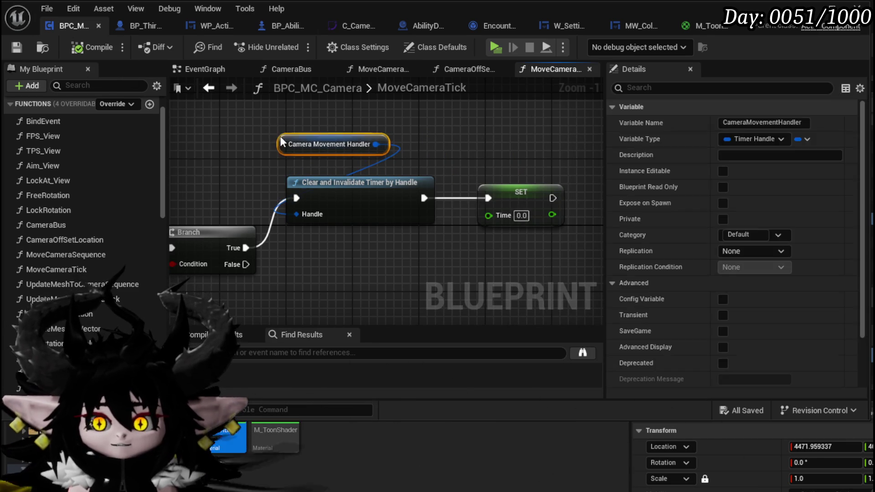
pyautogui.click(211, 132)
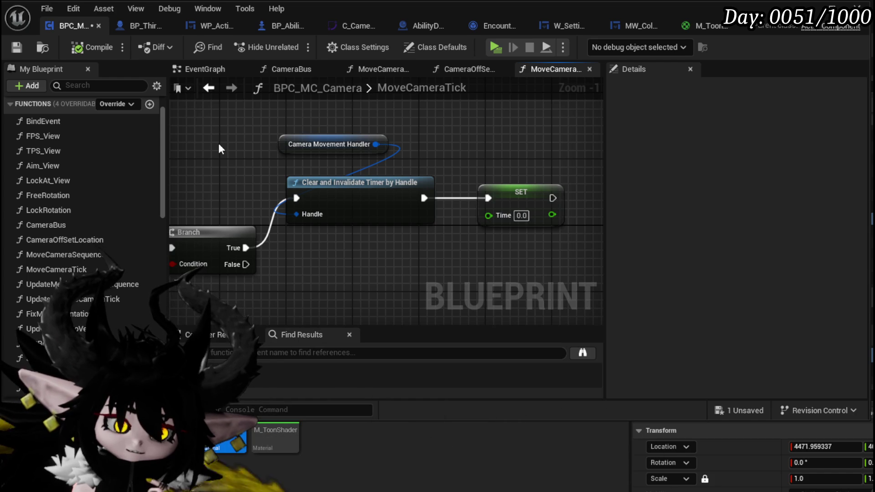
pyautogui.scroll(-3, 223, 152)
pyautogui.scroll(4, 486, 179)
pyautogui.scroll(-4, 486, 179)
pyautogui.scroll(3, 344, 200)
pyautogui.moveTo(347, 228); pyautogui.dragTo(378, 170)
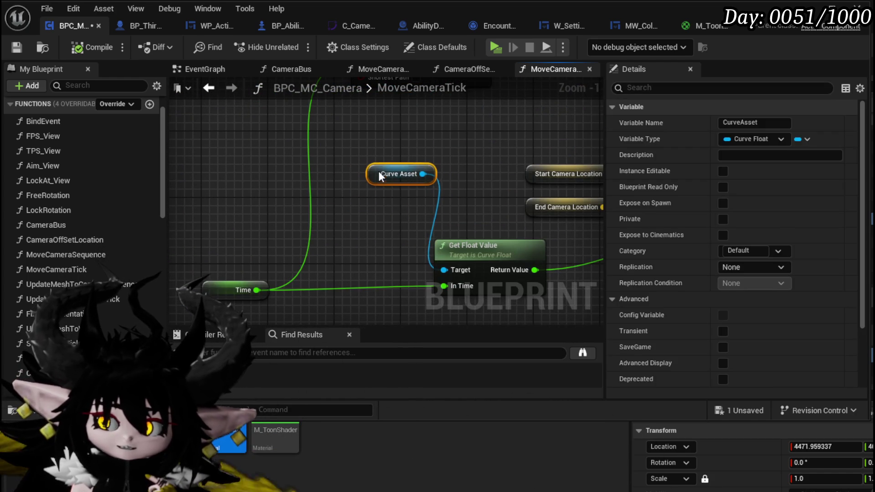
pyautogui.scroll(-6, 707, 187)
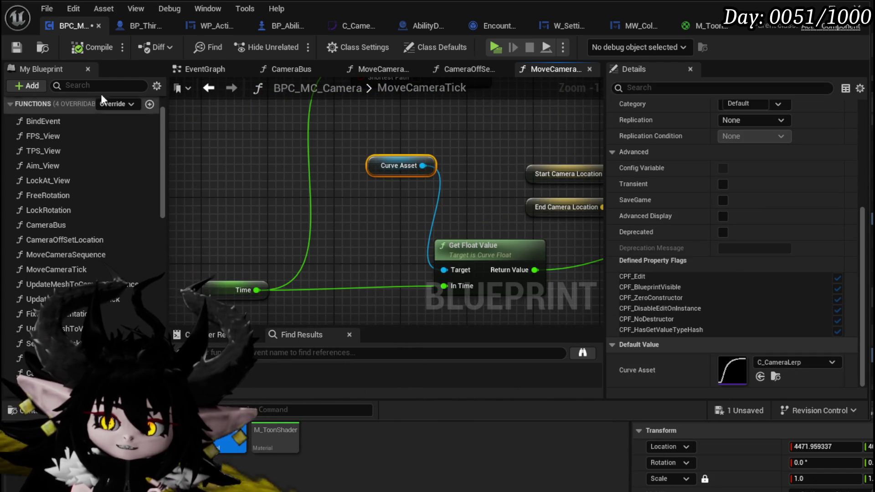
pyautogui.hotkey('ctrl', 's')
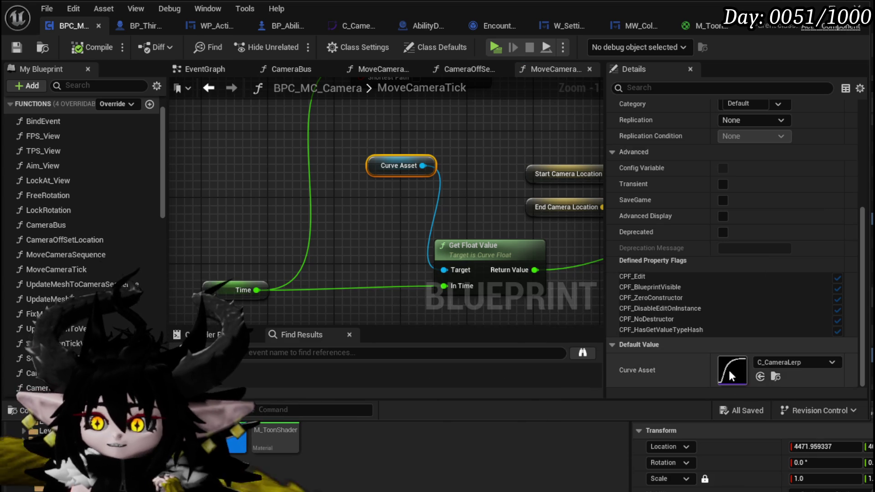
# - Open C_CameraZoom from the Curves folder, close it, and return to L_DungeonCreationTest
pyautogui.click(775, 374)
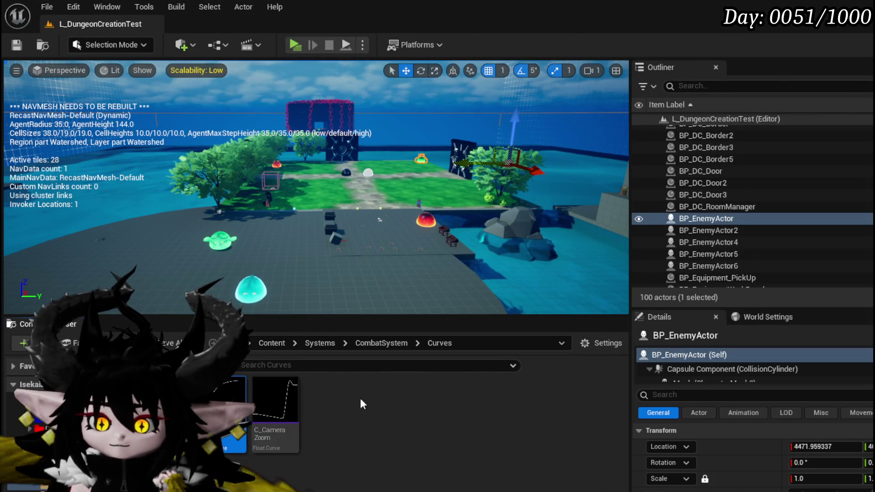
pyautogui.doubleClick(276, 400)
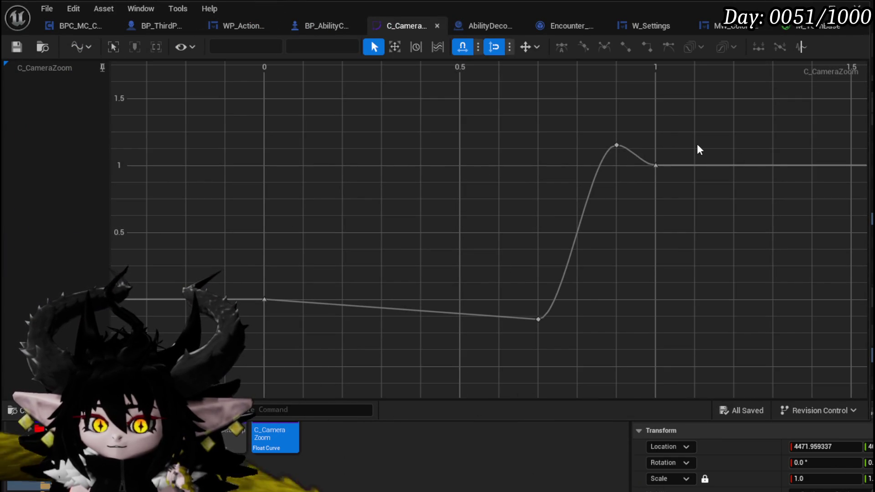
pyautogui.click(438, 25)
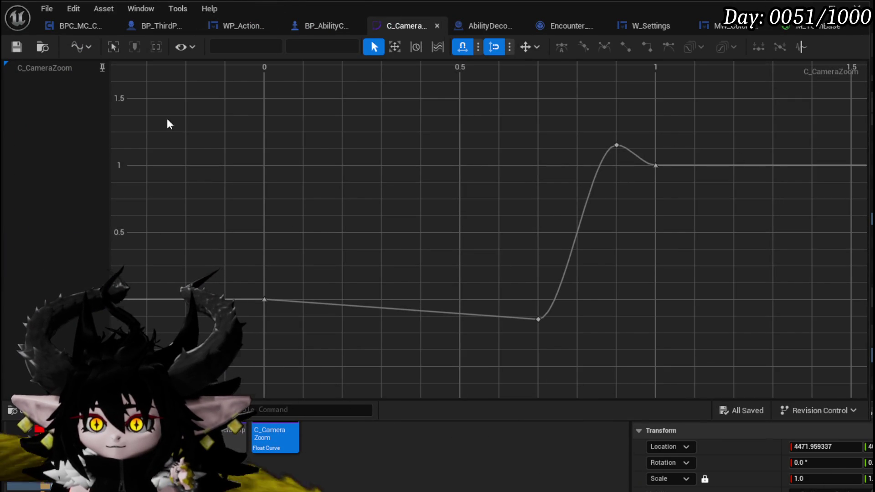
pyautogui.hotkey('alt', 'Tab')
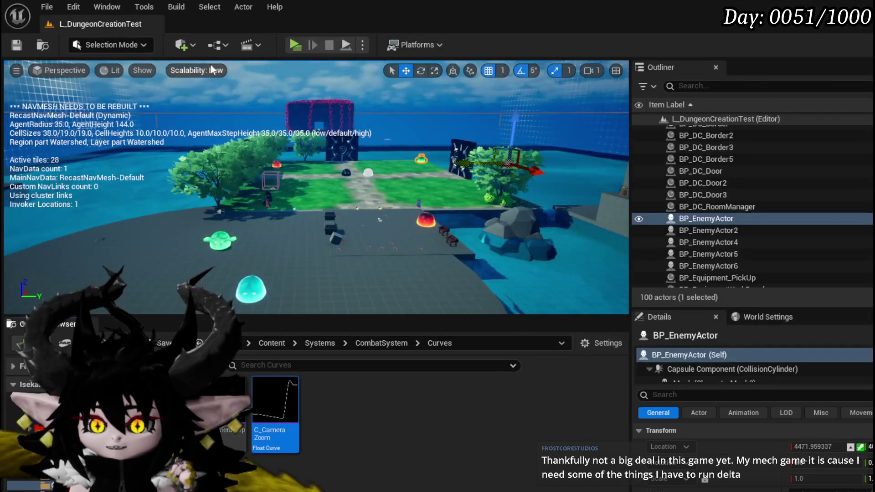
# - Play the level, walk to the fire slime, play Support Summon and another card, then stop
pyautogui.hotkey('alt', 'p')
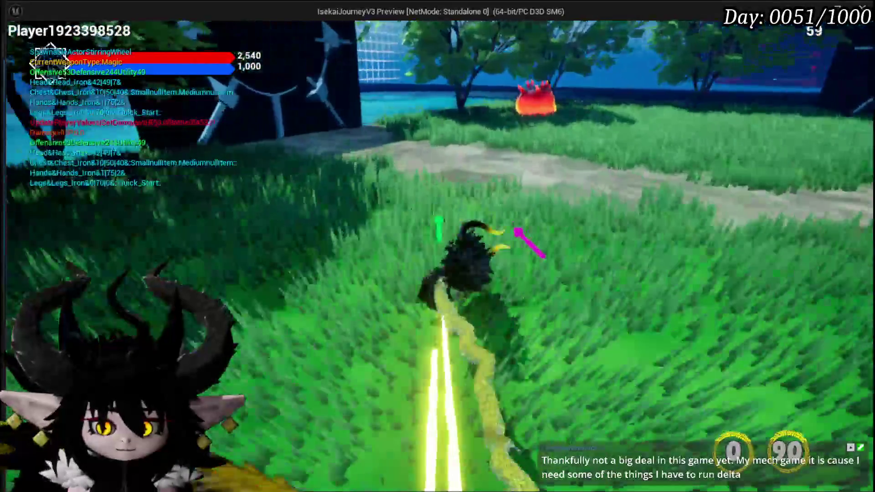
pyautogui.press('w')
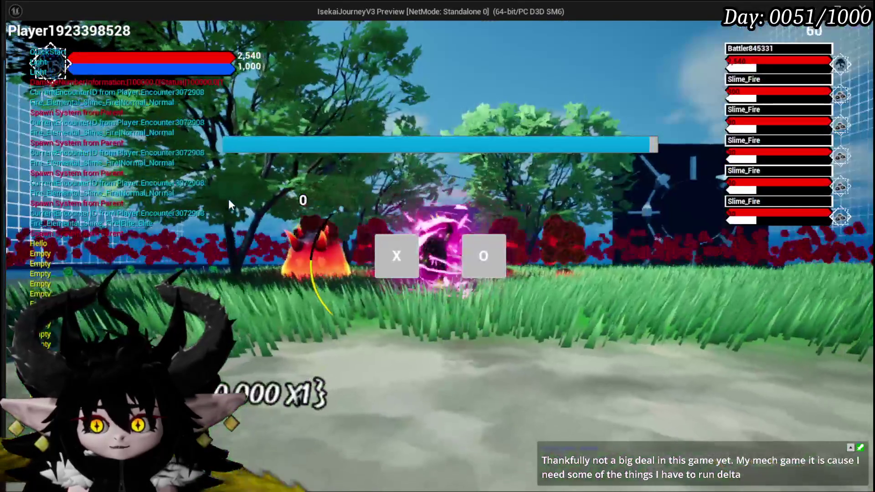
pyautogui.click(391, 251)
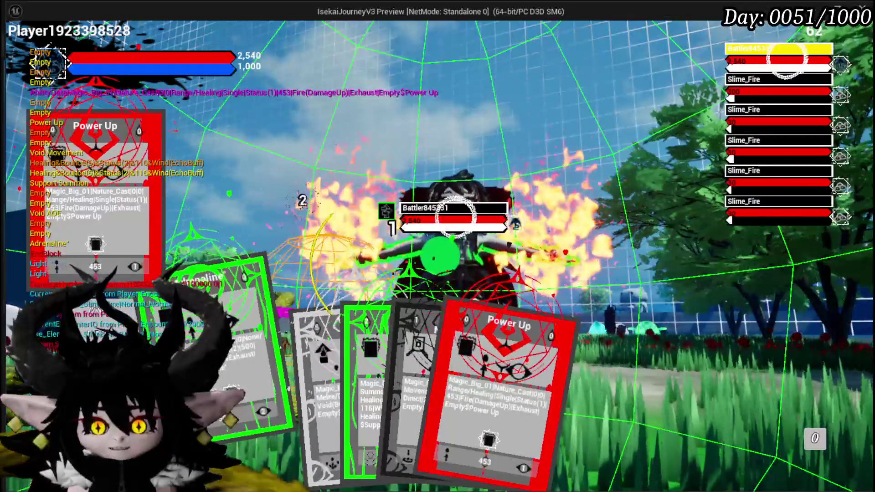
pyautogui.moveTo(326, 365)
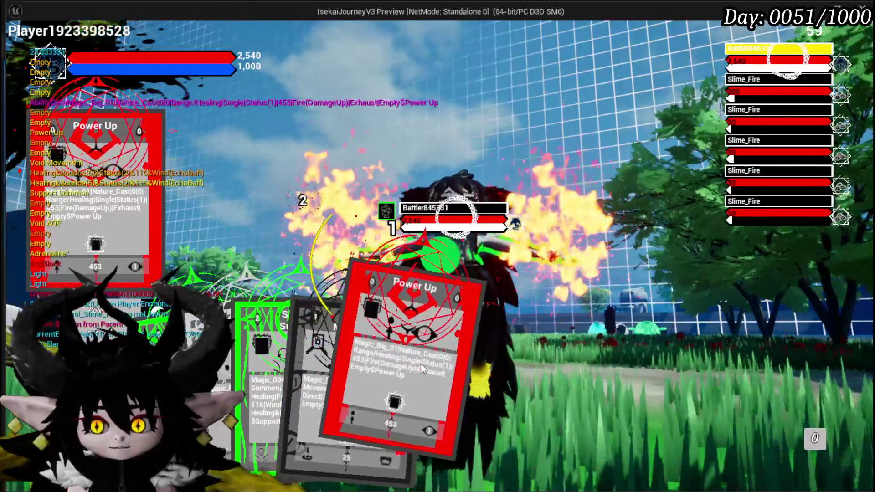
pyautogui.moveTo(280, 359)
pyautogui.click(310, 365)
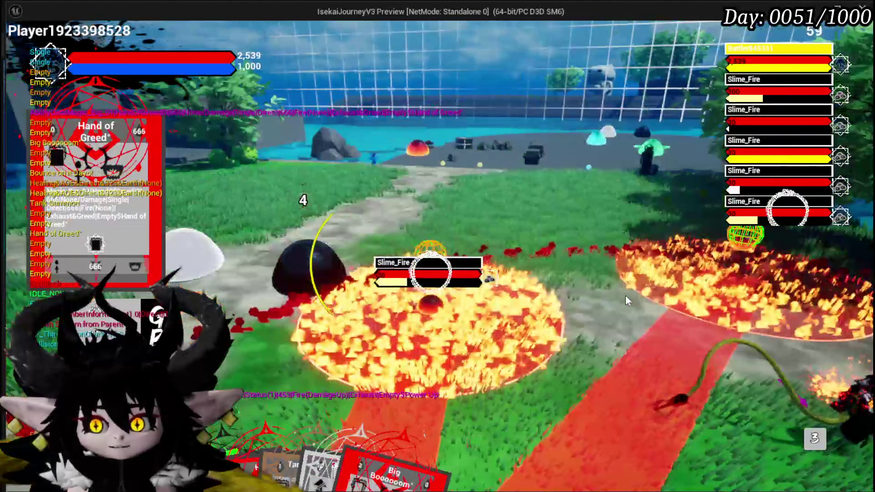
pyautogui.click(350, 449)
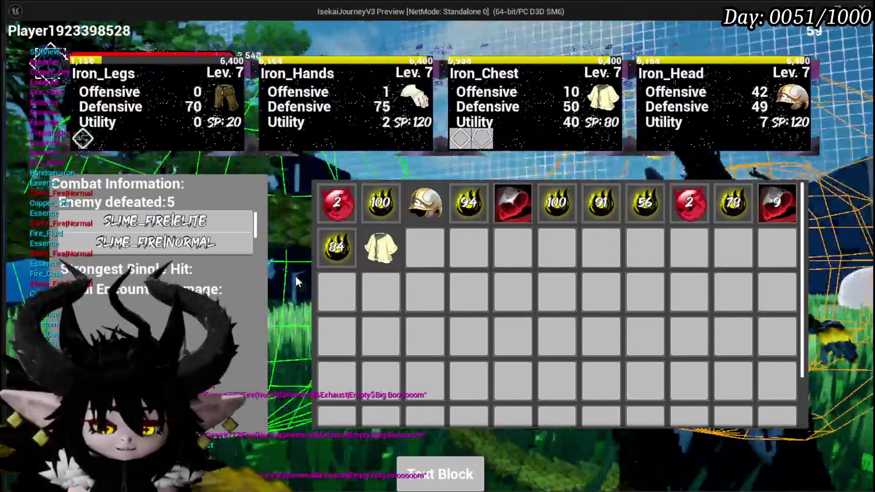
pyautogui.press('Escape')
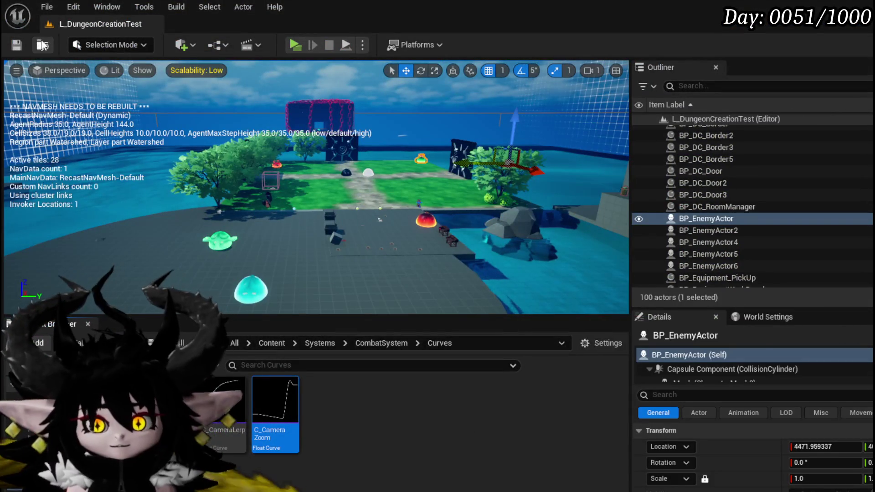
# - Save all assets and bring up MW_ColorPicker's ChangeColor graph to review its nodes
pyautogui.hotkey('ctrl', 's')
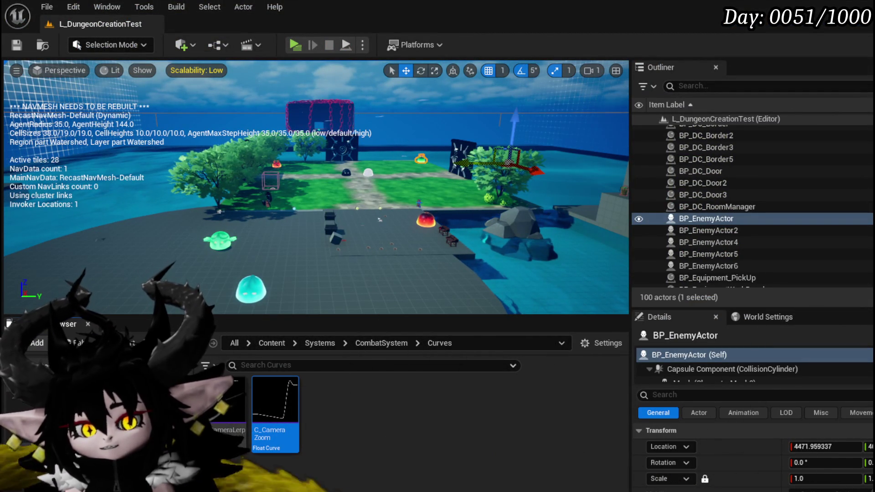
pyautogui.hotkey('alt', 'Tab')
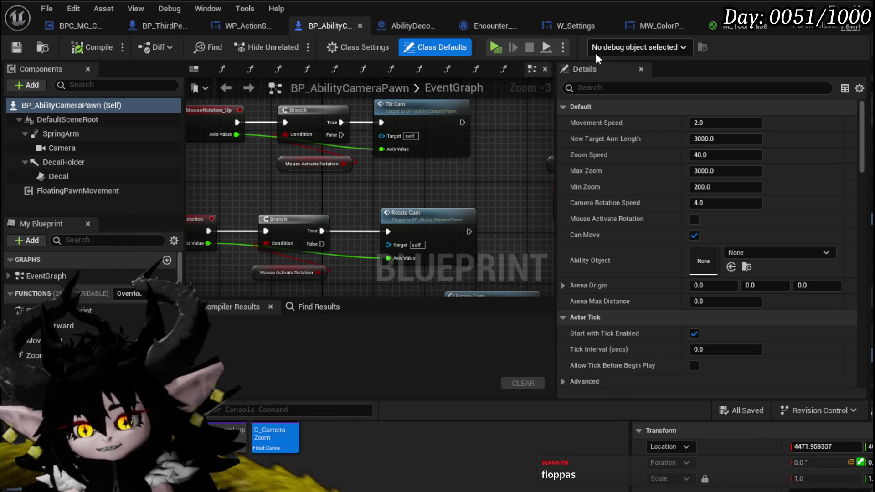
pyautogui.click(657, 26)
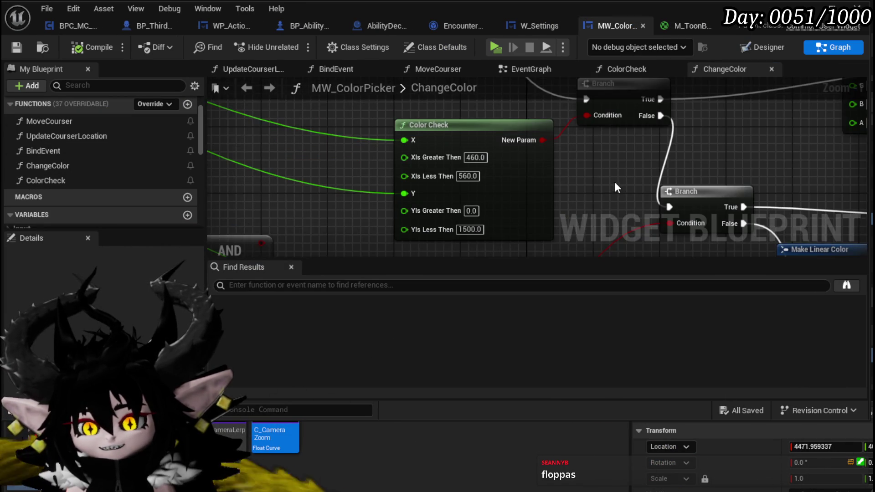
pyautogui.scroll(-5, 547, 179)
pyautogui.moveTo(430, 229)
pyautogui.mouseDown()
pyautogui.moveTo(346, 167)
pyautogui.moveTo(469, 234)
pyautogui.moveTo(600, 170)
pyautogui.moveTo(445, 161)
pyautogui.mouseUp()
pyautogui.scroll(-3, 446, 161)
pyautogui.moveTo(391, 181); pyautogui.dragTo(416, 122)
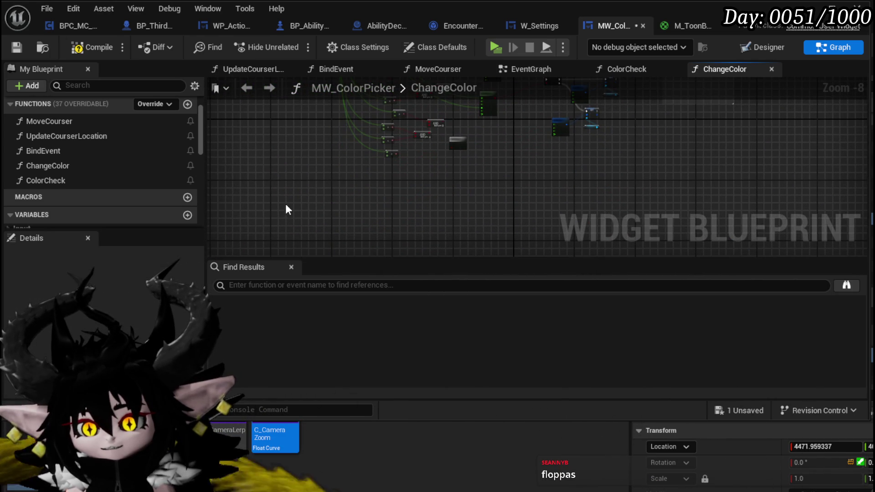
pyautogui.moveTo(273, 206)
pyautogui.mouseDown()
pyautogui.moveTo(442, 119)
pyautogui.moveTo(409, 242)
pyautogui.moveTo(464, 187)
pyautogui.mouseUp()
# - Review the rest of the ChangeColor graph, then compile and save the widget blueprint
pyautogui.scroll(2, 443, 119)
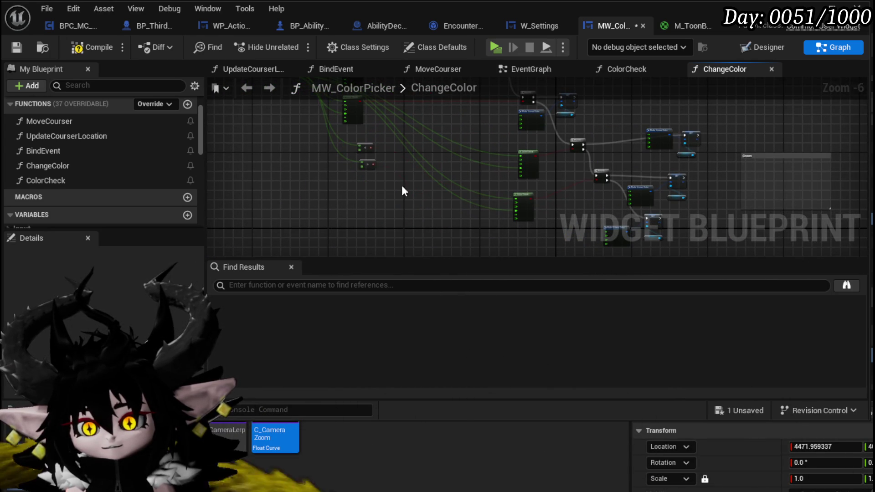
pyautogui.moveTo(393, 146)
pyautogui.mouseDown()
pyautogui.moveTo(377, 209)
pyautogui.moveTo(310, 245)
pyautogui.mouseUp()
pyautogui.scroll(2, 309, 244)
pyautogui.scroll(-1, 421, 215)
pyautogui.moveTo(420, 215); pyautogui.dragTo(459, 175)
pyautogui.scroll(-2, 459, 175)
pyautogui.moveTo(396, 243); pyautogui.dragTo(462, 157)
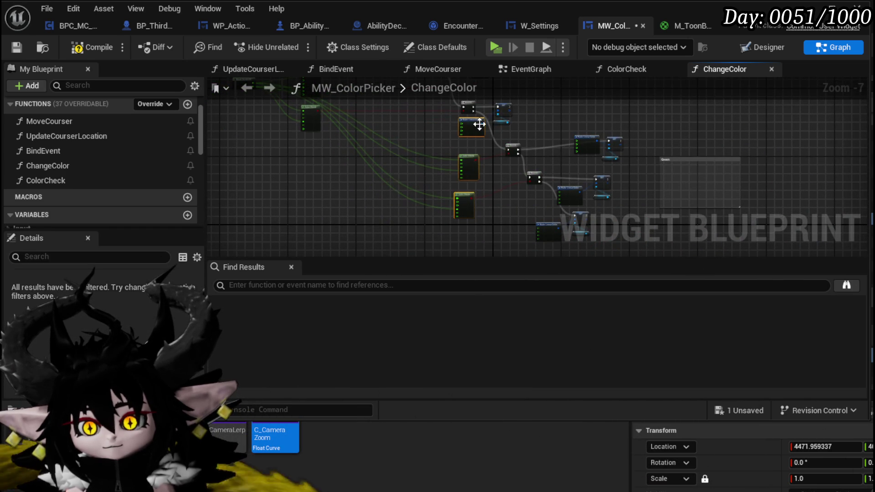
pyautogui.scroll(2, 385, 236)
pyautogui.scroll(1, 436, 182)
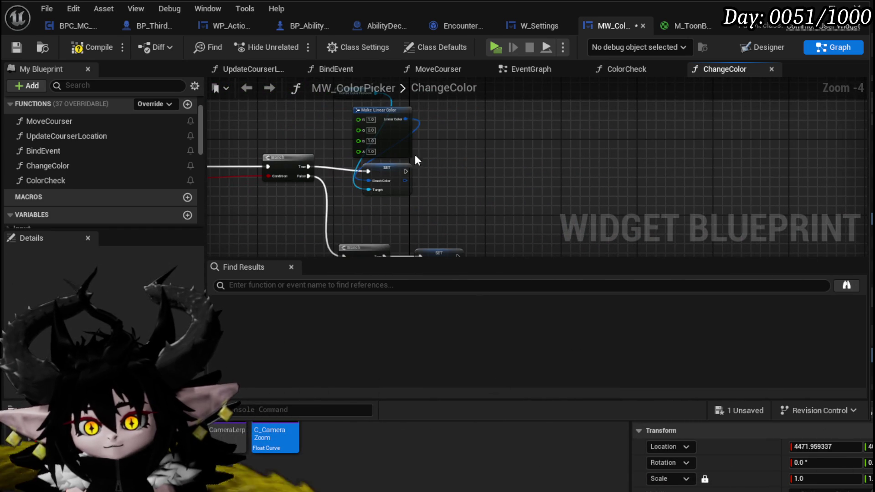
pyautogui.click(87, 47)
pyautogui.click(16, 47)
# - Inspect the Color Check, Branch, Make Linear Color and SET nodes
pyautogui.moveTo(365, 202)
pyautogui.mouseDown()
pyautogui.moveTo(601, 160)
pyautogui.moveTo(666, 159)
pyautogui.mouseUp()
pyautogui.click(313, 139)
pyautogui.scroll(3, 397, 165)
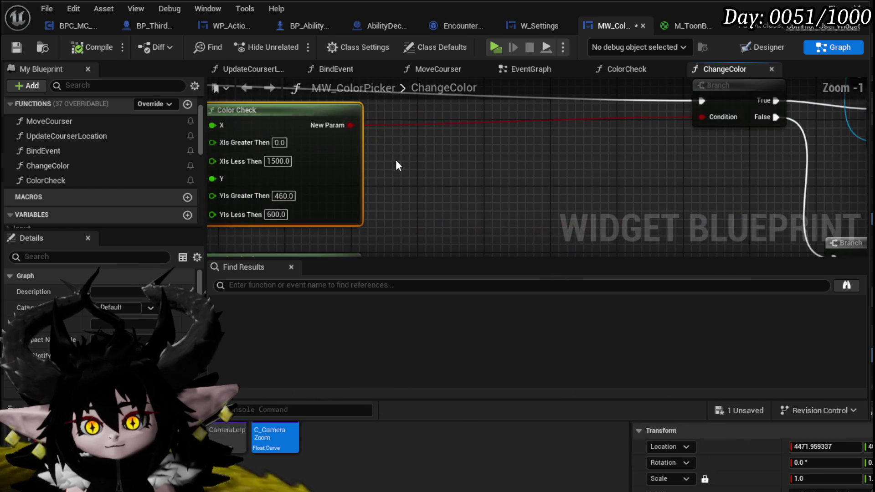
pyautogui.scroll(-1, 395, 166)
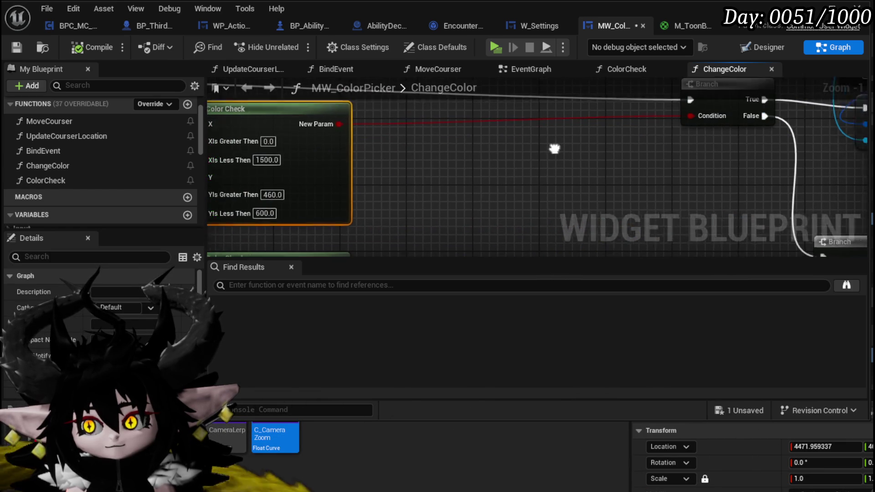
pyautogui.moveTo(553, 148); pyautogui.dragTo(528, 173)
pyautogui.moveTo(467, 206)
pyautogui.mouseDown()
pyautogui.moveTo(593, 132)
pyautogui.moveTo(556, 203)
pyautogui.mouseUp()
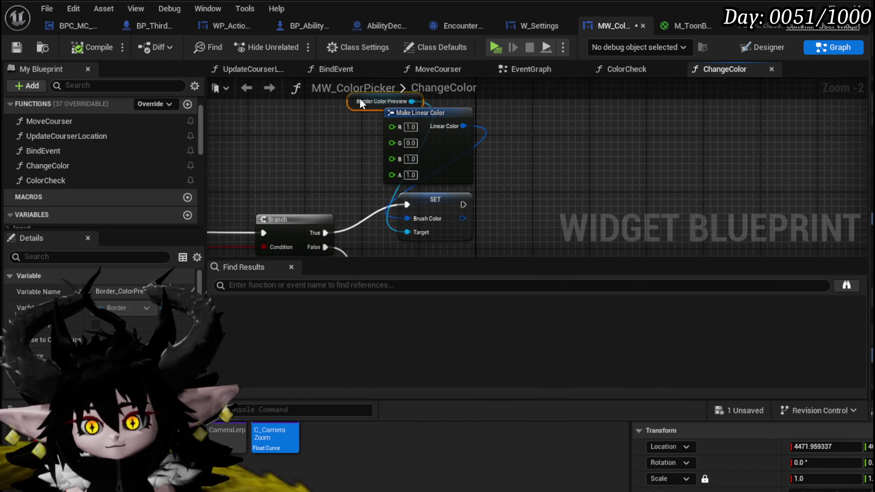
pyautogui.click(319, 143)
pyautogui.scroll(-3, 502, 141)
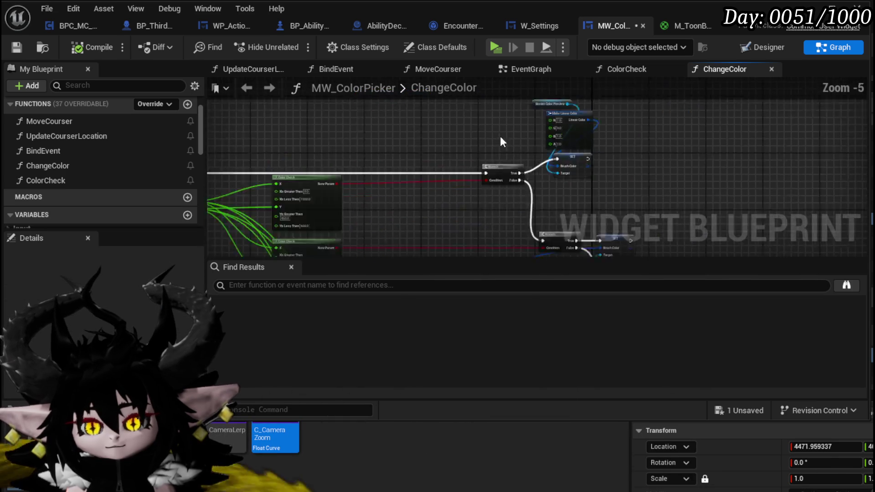
pyautogui.scroll(-1, 501, 141)
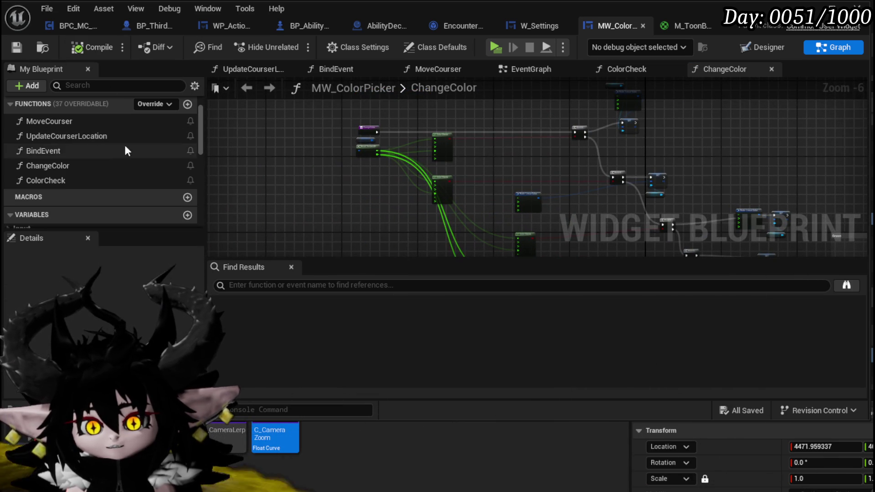
pyautogui.scroll(4, 403, 140)
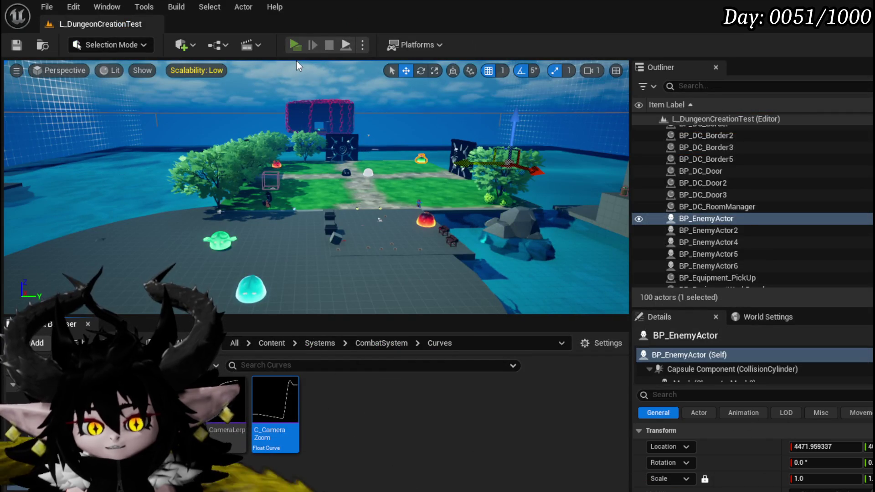
pyautogui.click(296, 61)
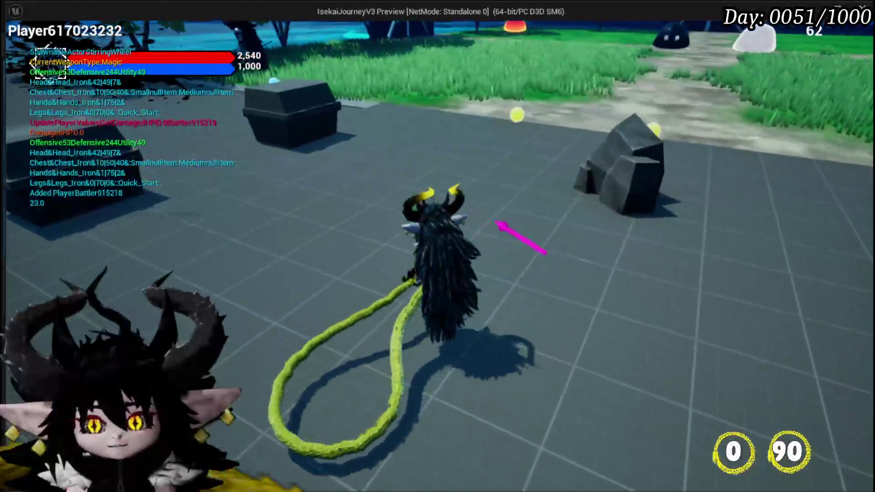
pyautogui.press('Escape')
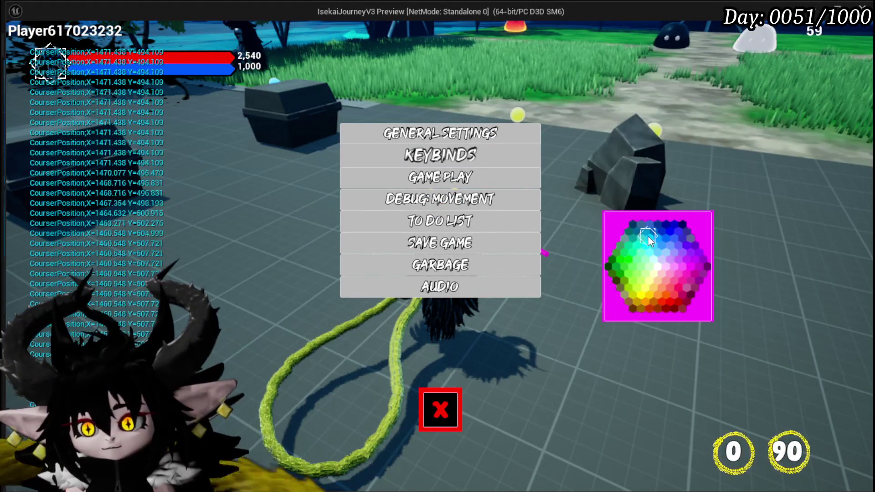
pyautogui.click(669, 235)
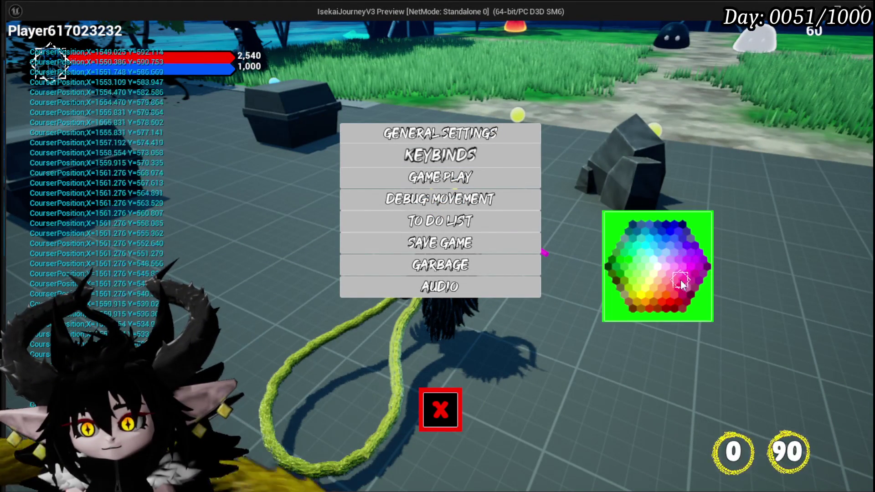
pyautogui.click(671, 292)
pyautogui.click(632, 270)
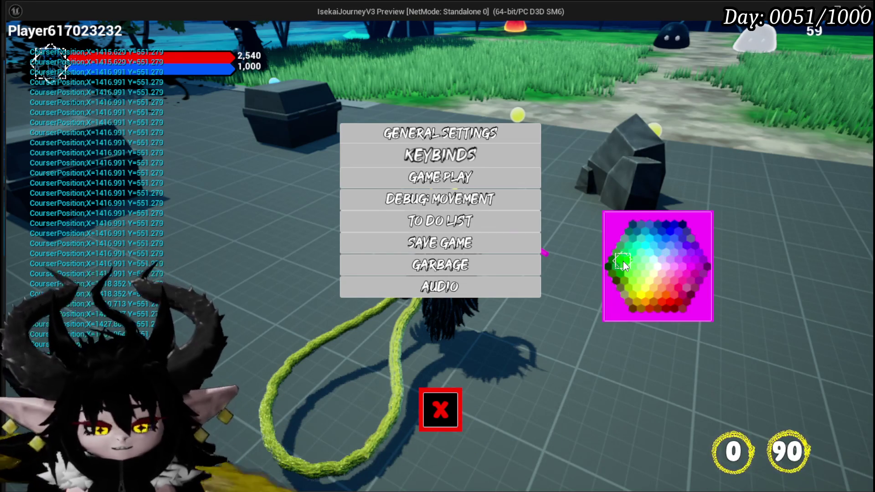
pyautogui.press('Escape')
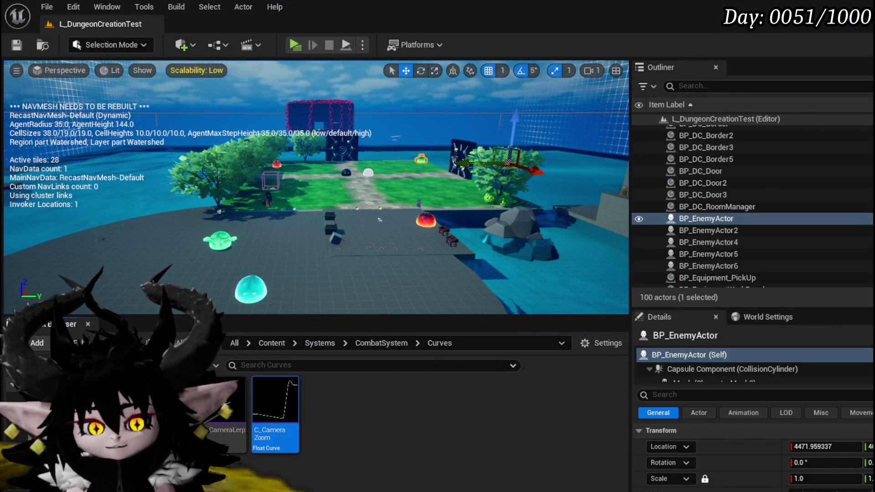
# - Edit the green and blue channel values of the false-branch Make Linear Color node
pyautogui.hotkey('alt', 'Tab')
pyautogui.scroll(1, 642, 202)
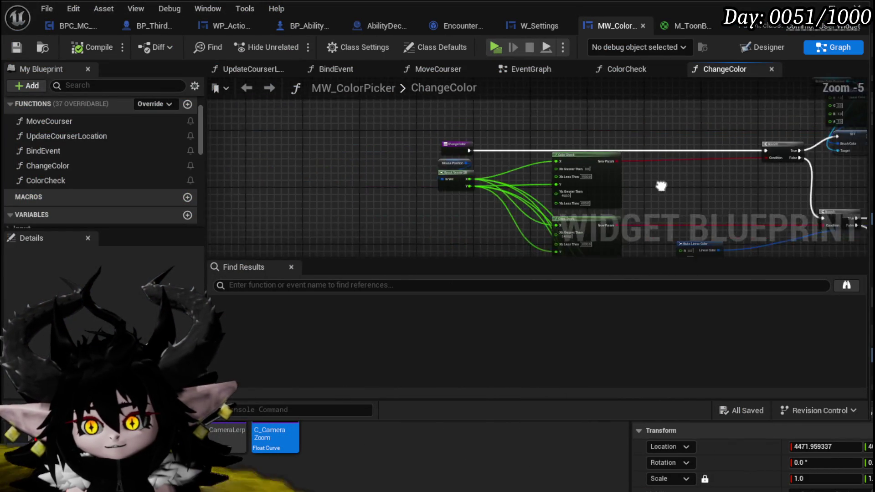
pyautogui.moveTo(752, 114)
pyautogui.mouseDown()
pyautogui.moveTo(411, 177)
pyautogui.moveTo(284, 266)
pyautogui.mouseUp()
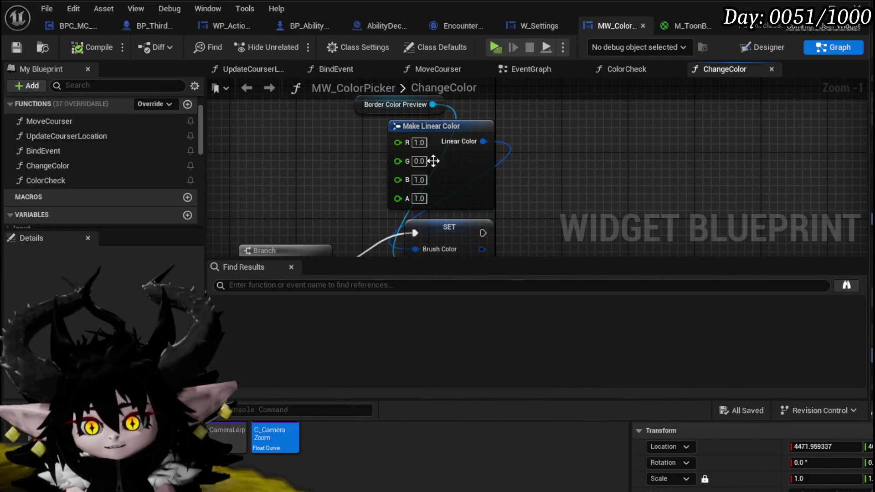
pyautogui.write('1')
pyautogui.click(419, 143)
pyautogui.click(418, 180)
pyautogui.write('0')
# - Move the SET and Make Linear Color nodes beside the lower Branch node
pyautogui.scroll(-2, 566, 202)
pyautogui.moveTo(547, 162)
pyautogui.mouseDown()
pyautogui.moveTo(629, 196)
pyautogui.moveTo(616, 199)
pyautogui.moveTo(633, 223)
pyautogui.mouseUp()
pyautogui.moveTo(544, 179); pyautogui.dragTo(517, 204)
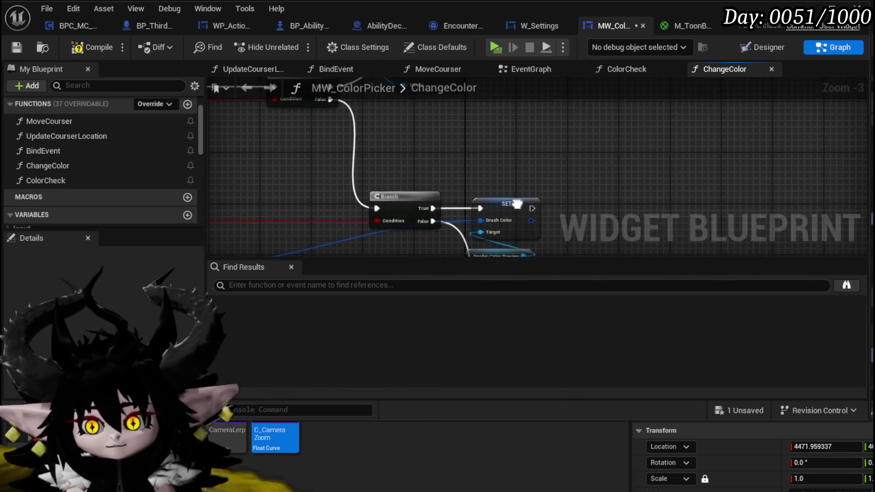
pyautogui.moveTo(336, 193); pyautogui.dragTo(584, 190)
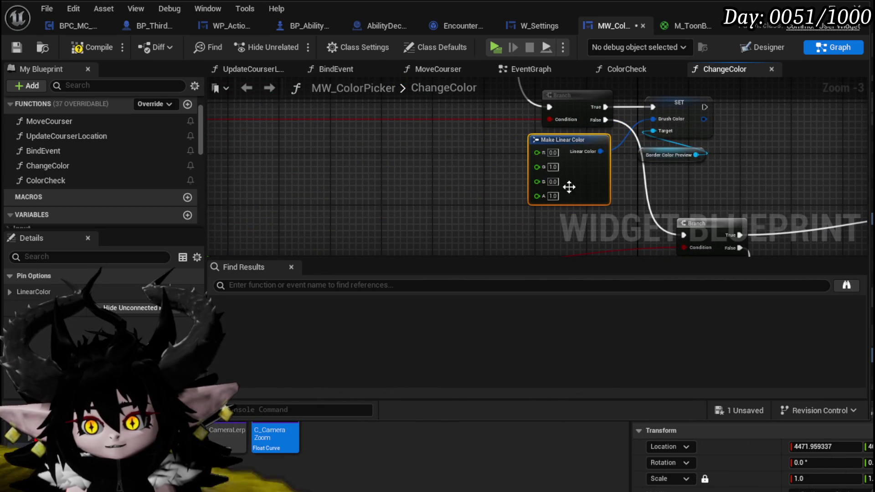
# - Set red to 1 for magenta (1, 0, 1), compile MW_ColorPicker, and start a play-test
pyautogui.scroll(3, 570, 186)
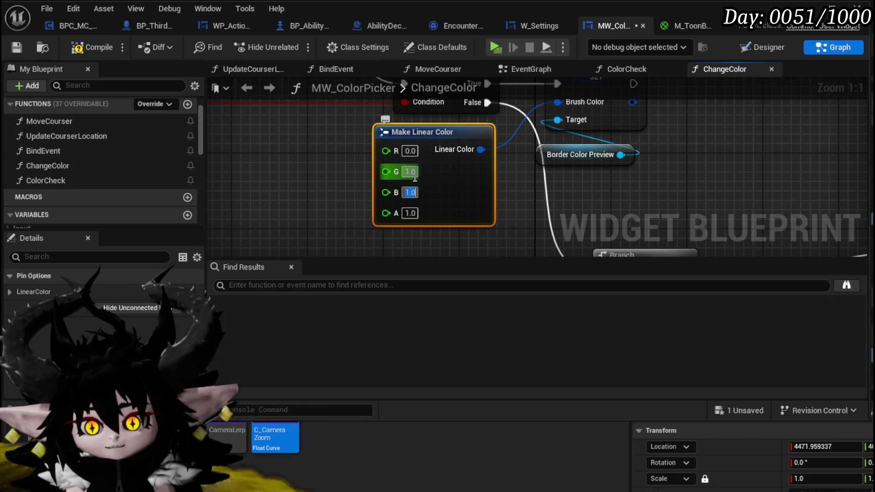
pyautogui.click(410, 151)
pyautogui.write('1')
pyautogui.press('Return')
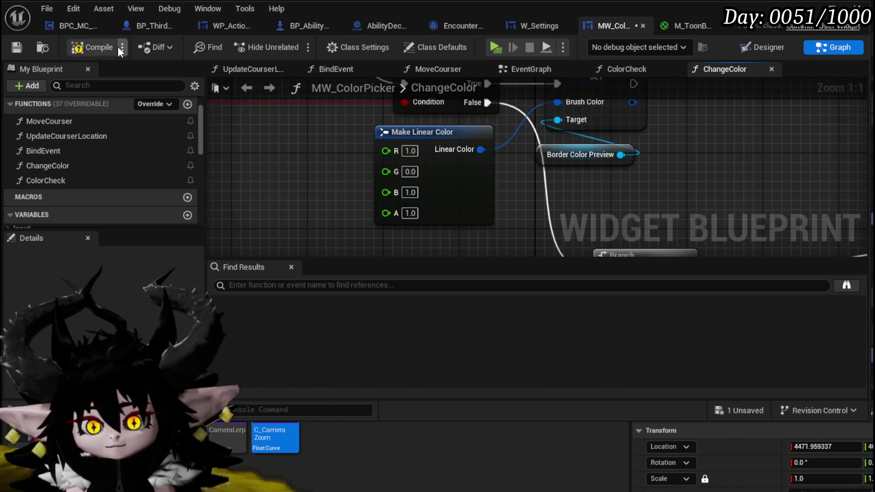
pyautogui.click(82, 48)
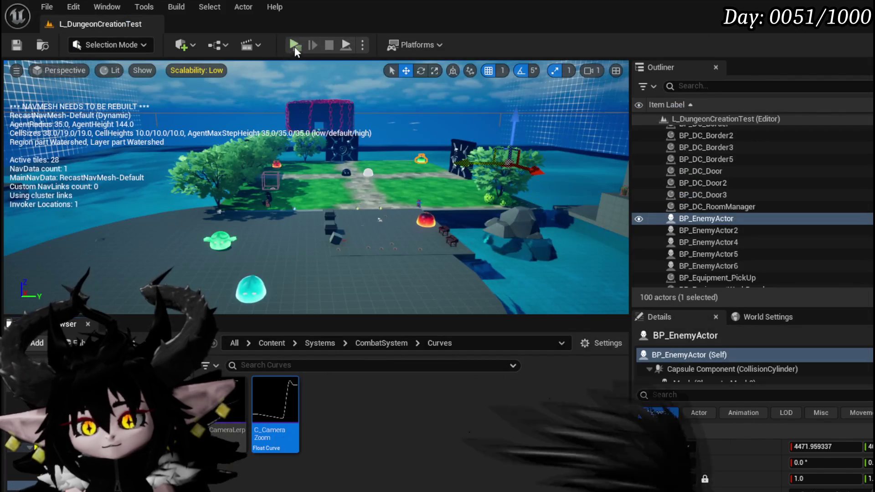
pyautogui.click(296, 46)
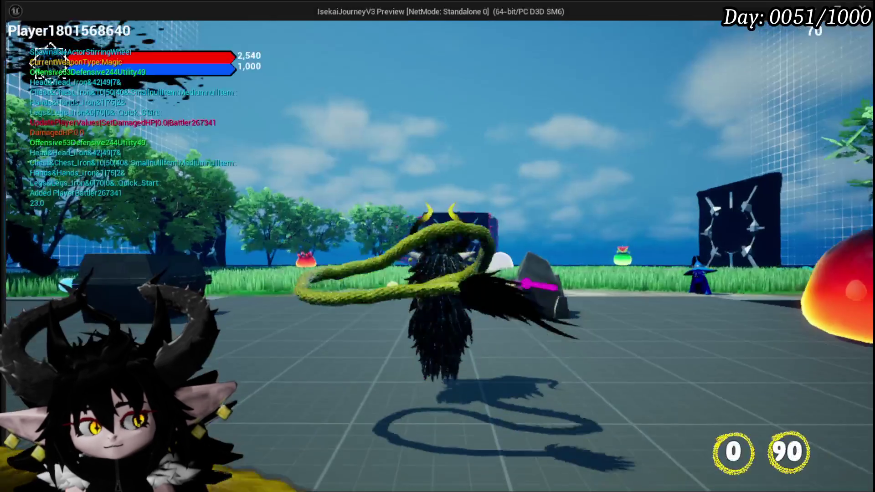
# - In play mode, open the settings menu, pick blue and pale cyan hexes, then end play
pyautogui.press('Tab')
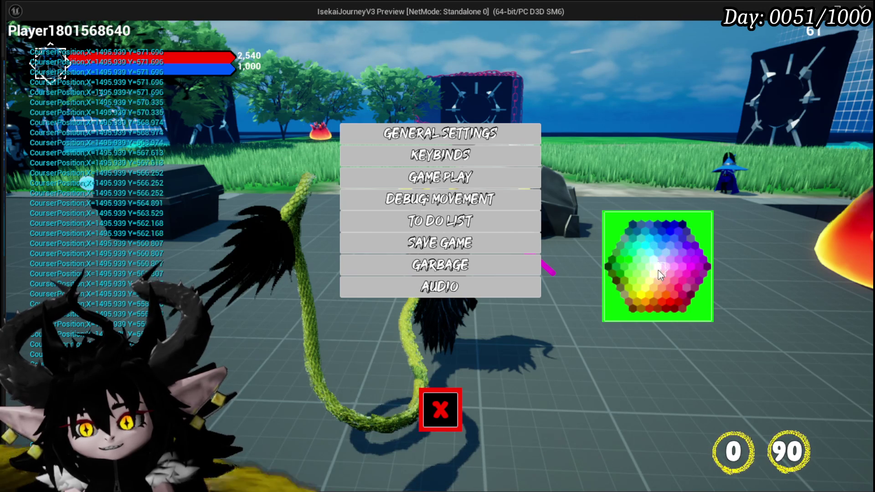
pyautogui.click(660, 241)
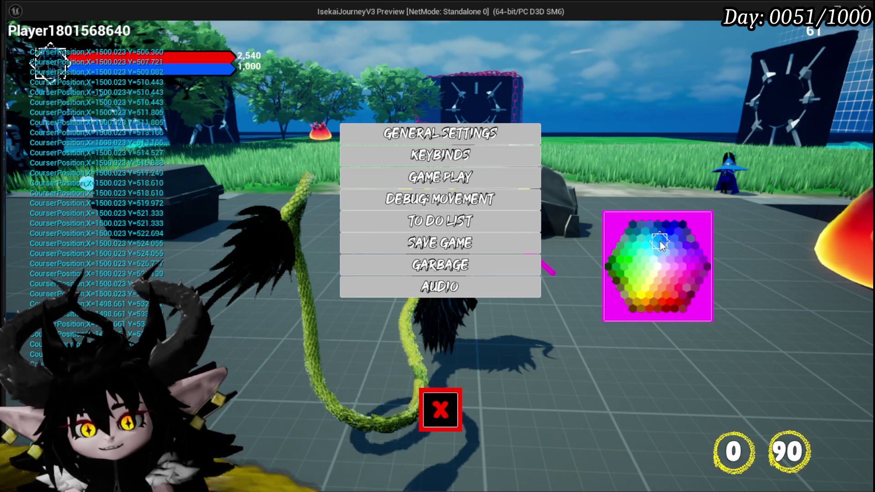
pyautogui.click(651, 259)
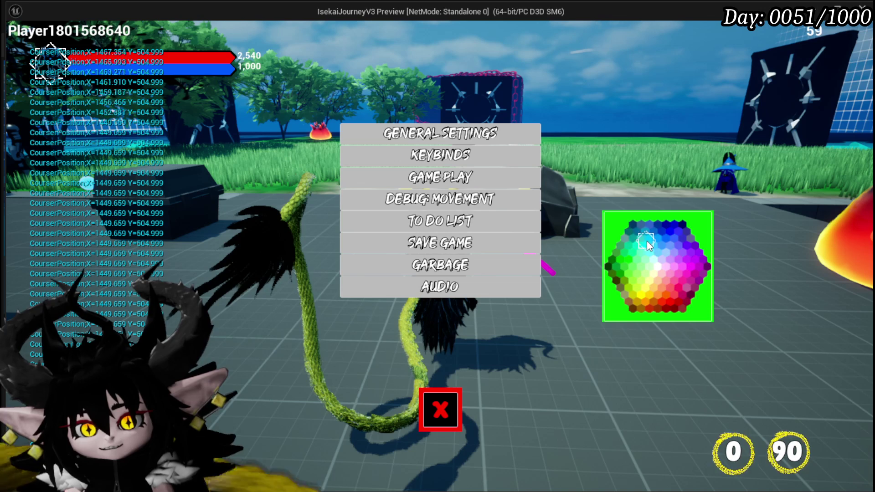
pyautogui.click(673, 244)
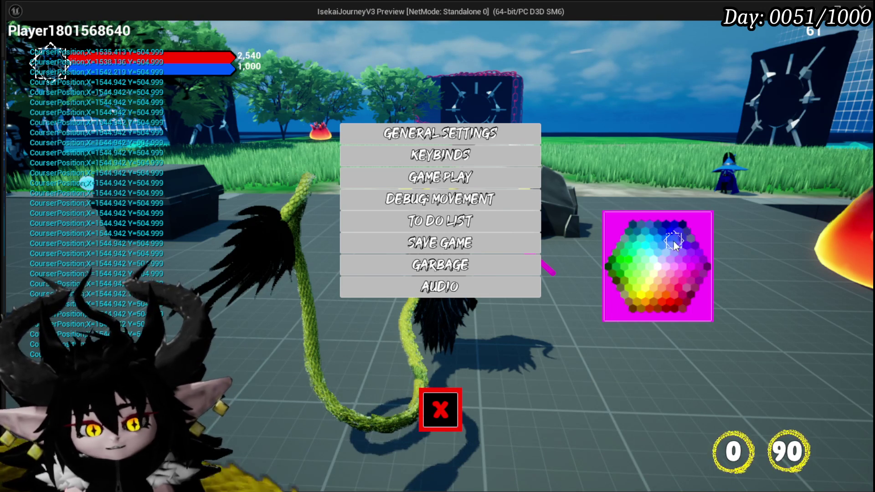
pyautogui.click(643, 241)
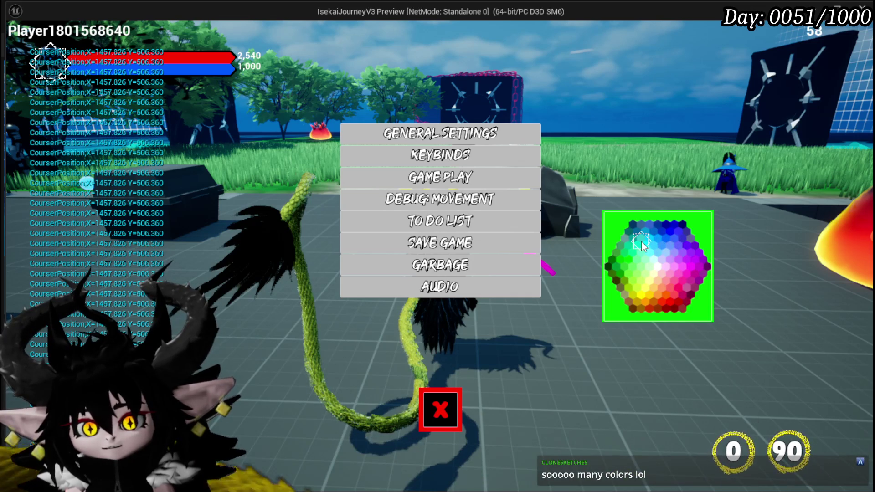
pyautogui.press('Escape')
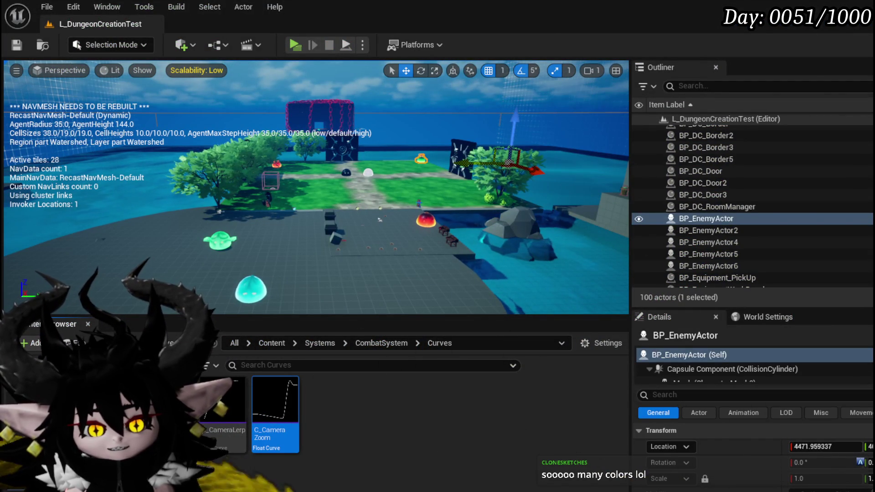
# - Zoom and pan the ChangeColor graph to inspect the Branch and upper Color Check nodes
pyautogui.hotkey('alt', 'Tab')
pyautogui.scroll(-4, 606, 216)
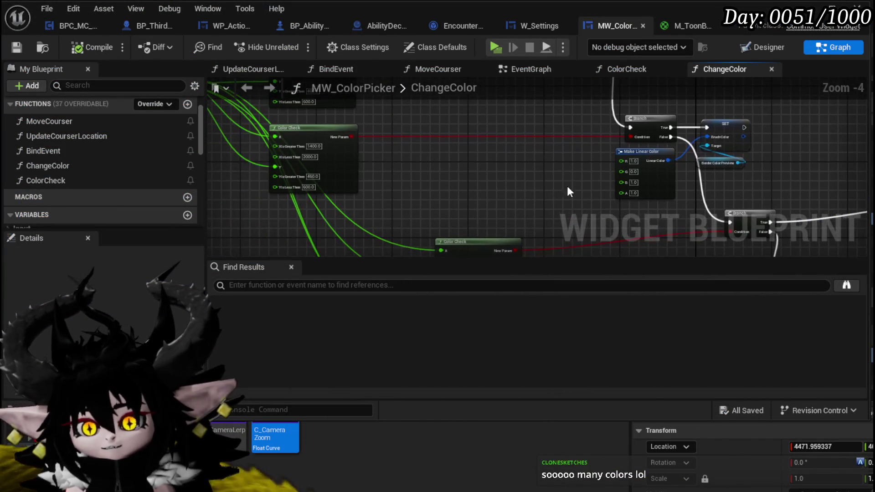
pyautogui.scroll(3, 383, 173)
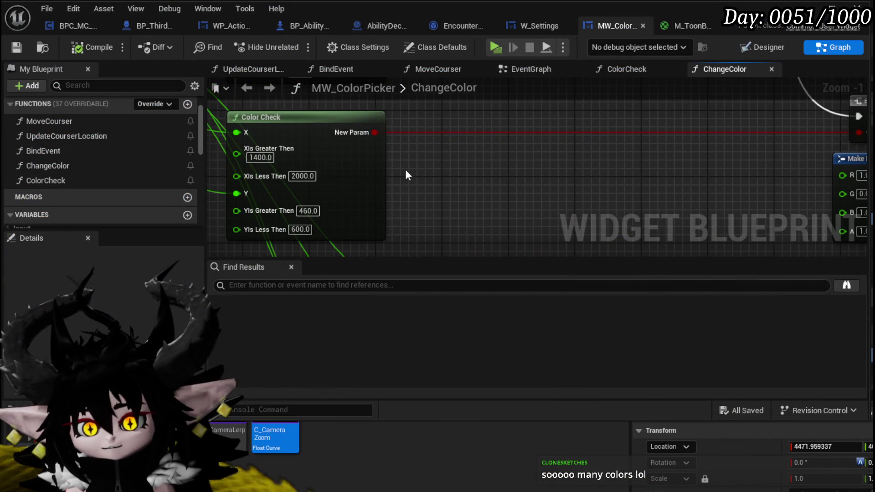
pyautogui.scroll(-2, 534, 195)
pyautogui.moveTo(533, 195)
pyautogui.mouseDown()
pyautogui.moveTo(322, 246)
pyautogui.moveTo(391, 191)
pyautogui.moveTo(410, 121)
pyautogui.mouseUp()
pyautogui.scroll(2, 391, 146)
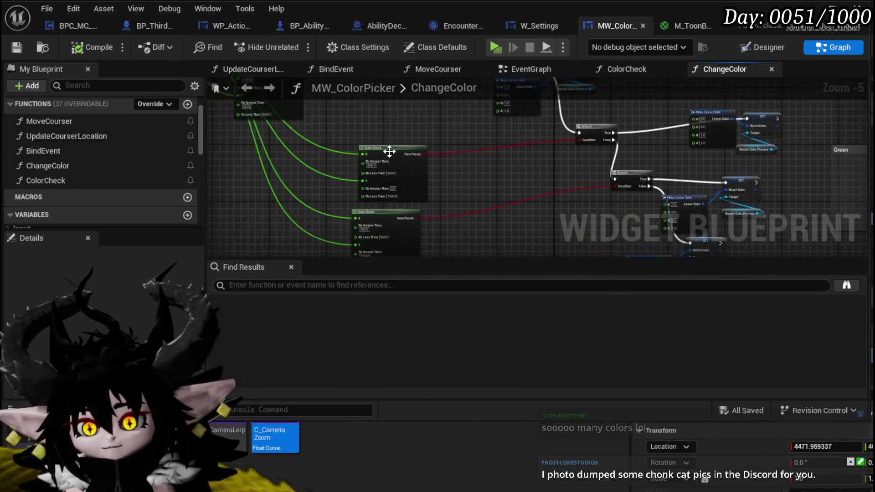
pyautogui.moveTo(489, 195); pyautogui.dragTo(471, 163)
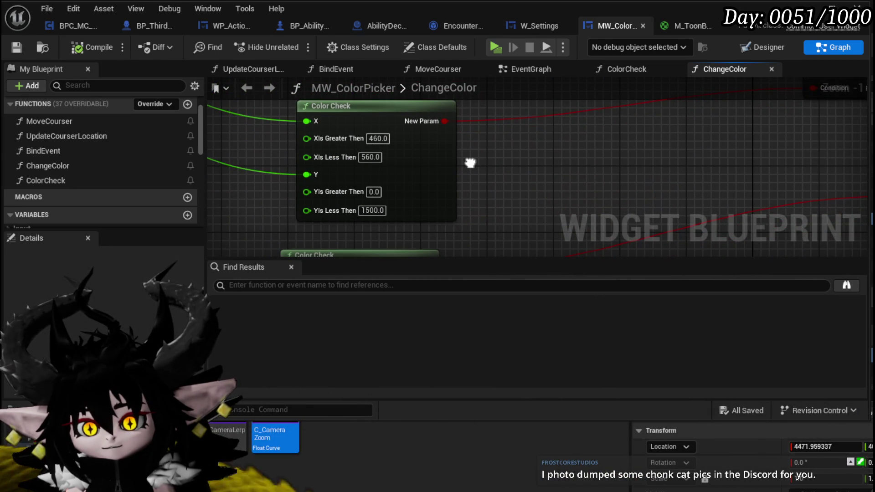
pyautogui.scroll(1, 293, 159)
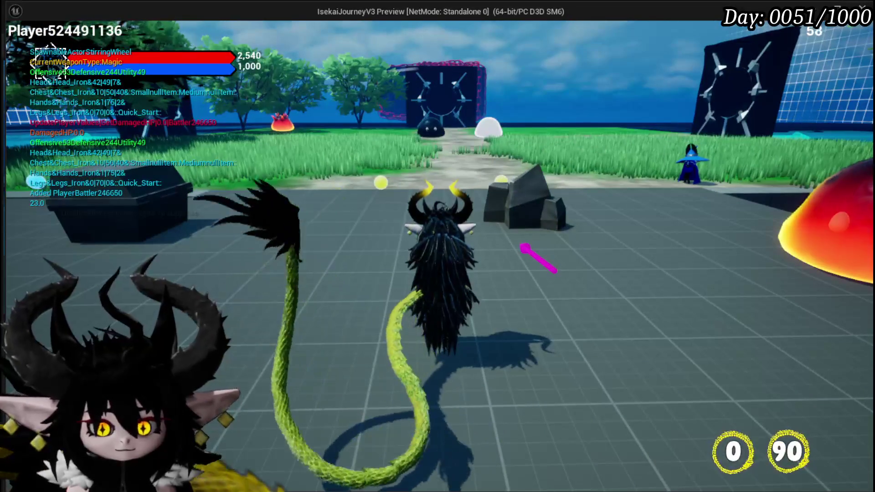
# - Open the in-game settings menu, pick a green hex and an upper-right magenta hex, then stop playing
pyautogui.press('Escape')
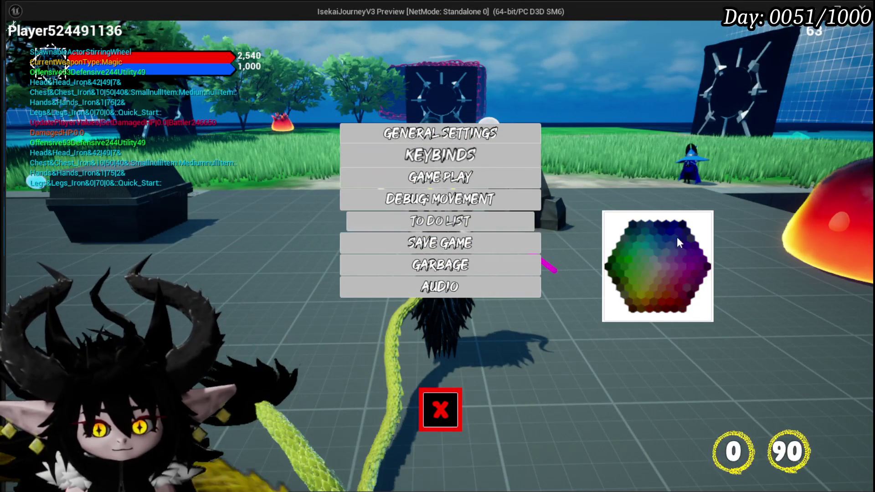
pyautogui.click(625, 263)
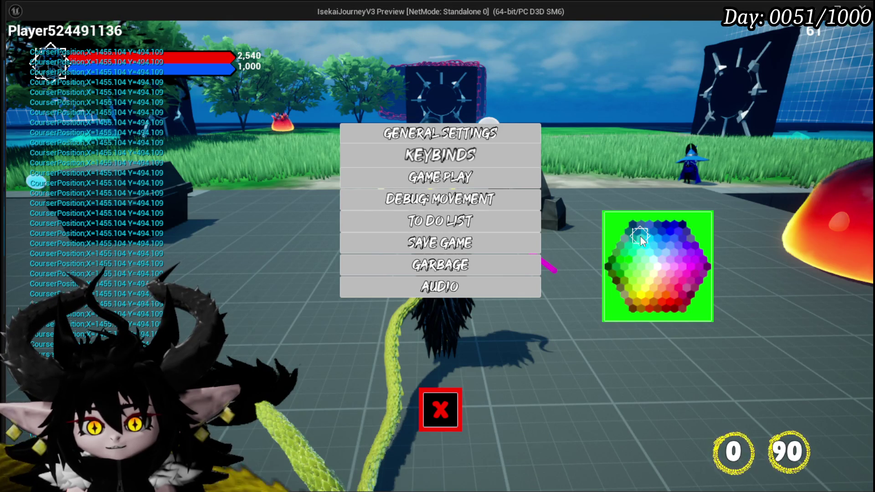
pyautogui.click(683, 235)
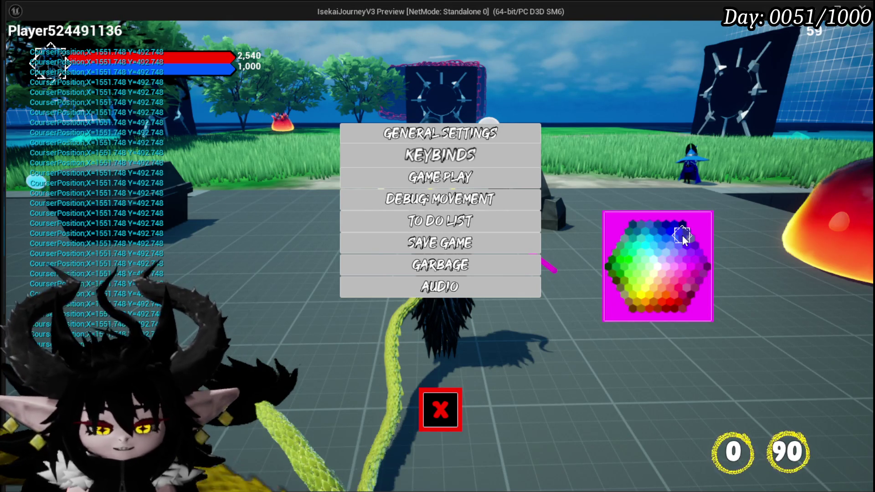
pyautogui.press('Escape')
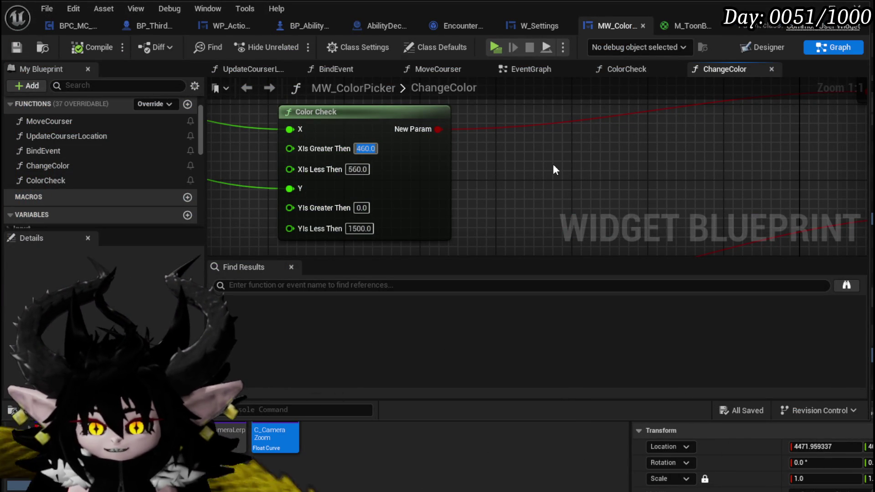
# - Set the Color Check X range to 1450 through 1550
pyautogui.write('1')
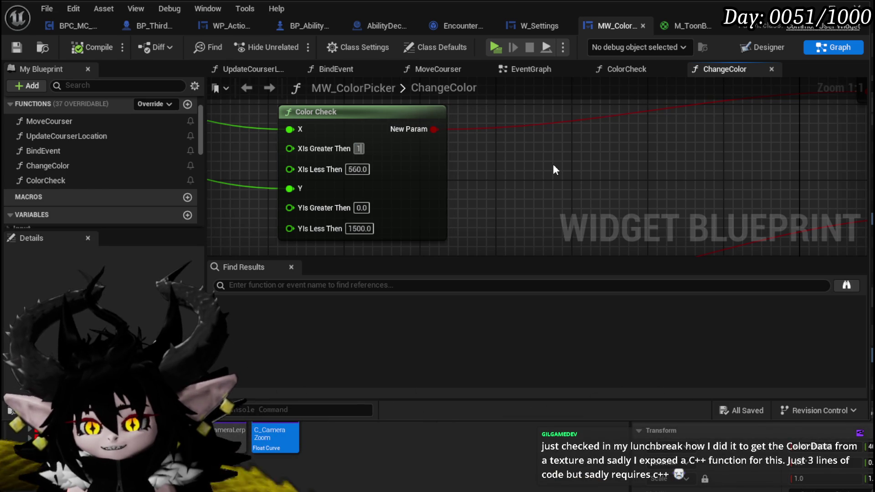
pyautogui.write('450')
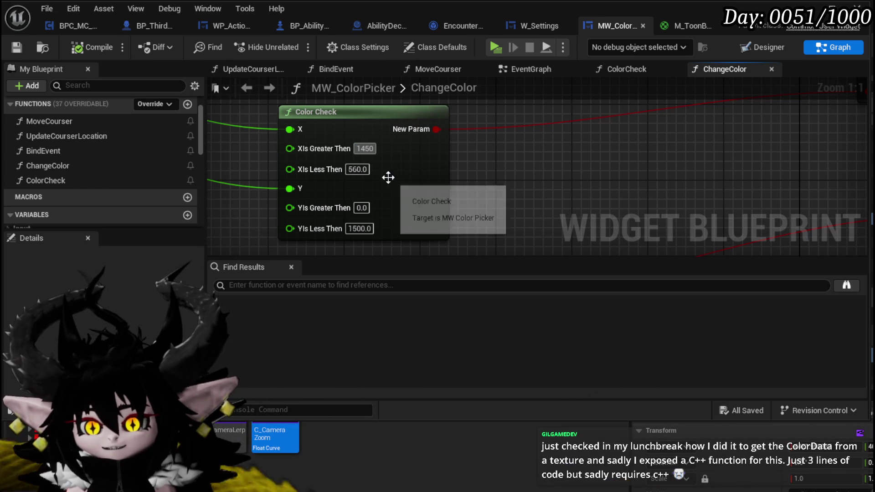
pyautogui.click(359, 170)
pyautogui.write('1550')
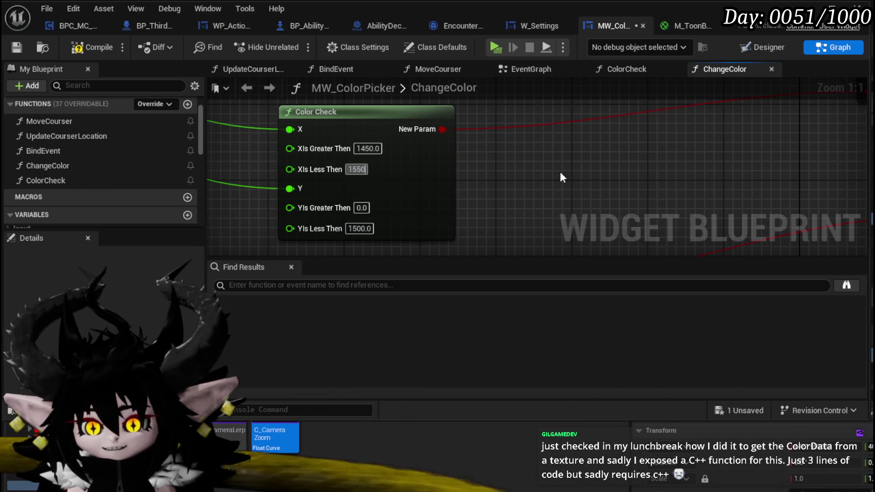
pyautogui.press('Return')
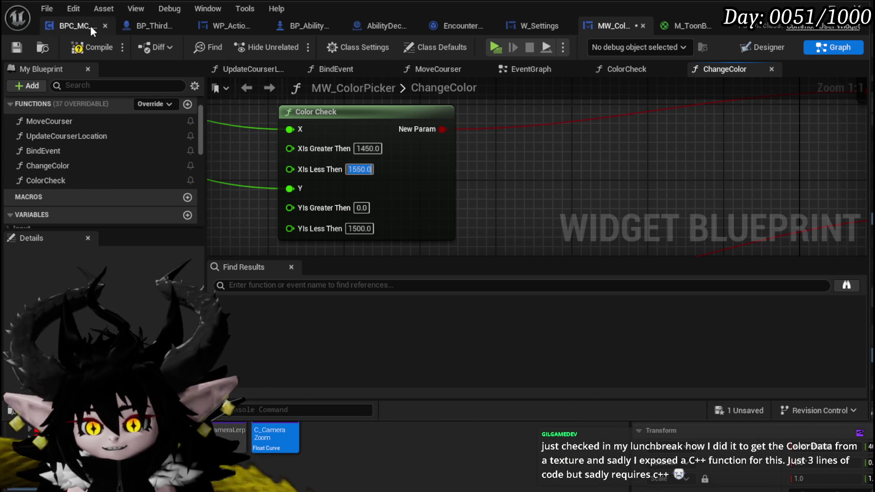
# - Compile MW_ColorPicker, go back to the level editor, and start a new play session
pyautogui.click(68, 50)
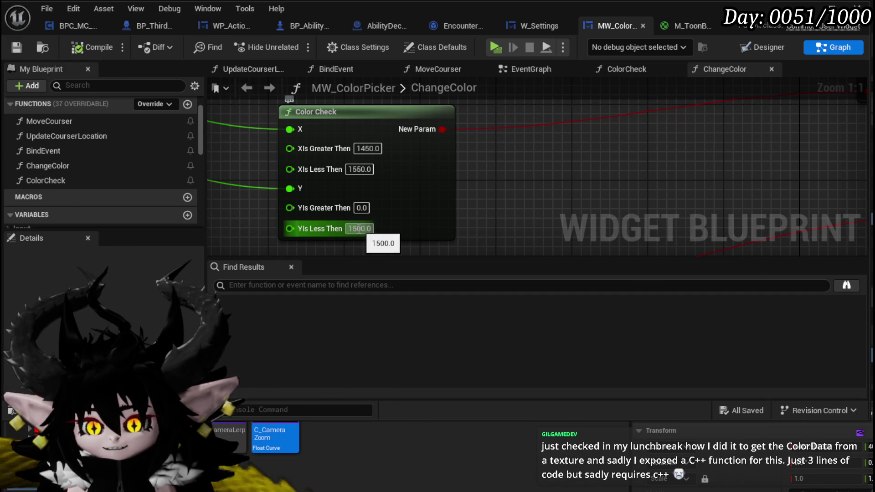
pyautogui.scroll(-4, 472, 179)
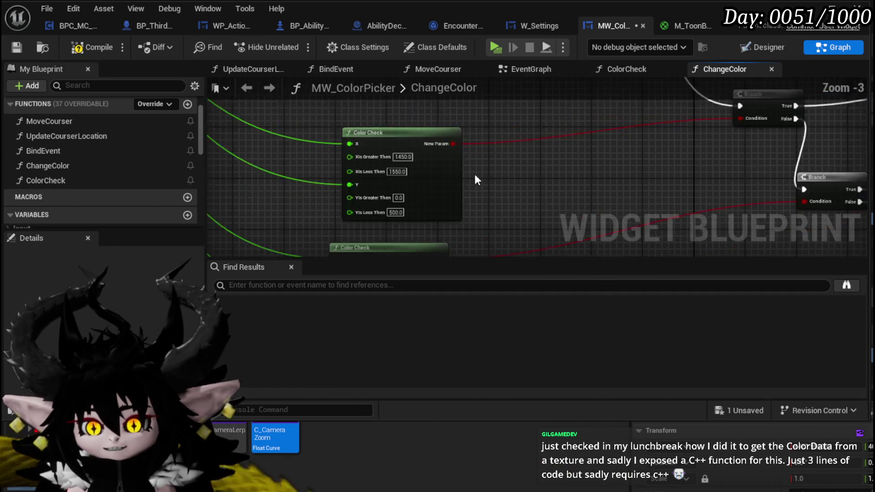
pyautogui.scroll(5, 346, 165)
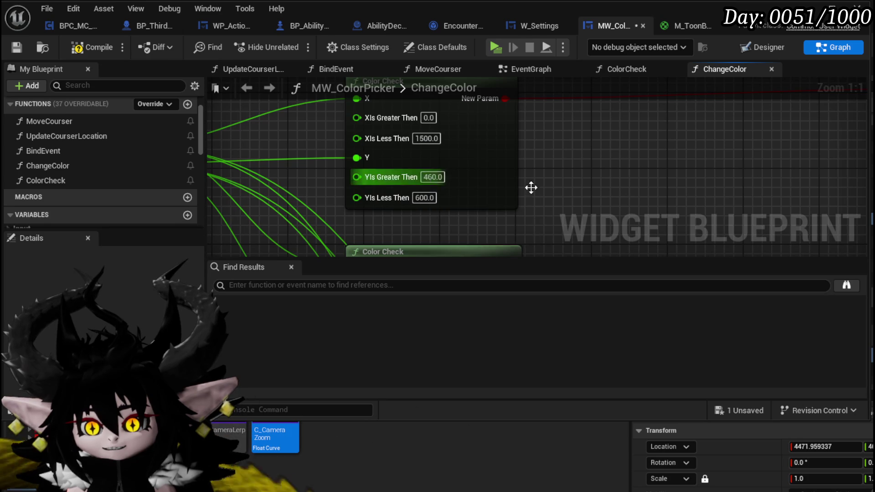
pyautogui.scroll(-1, 467, 163)
pyautogui.scroll(-2, 451, 171)
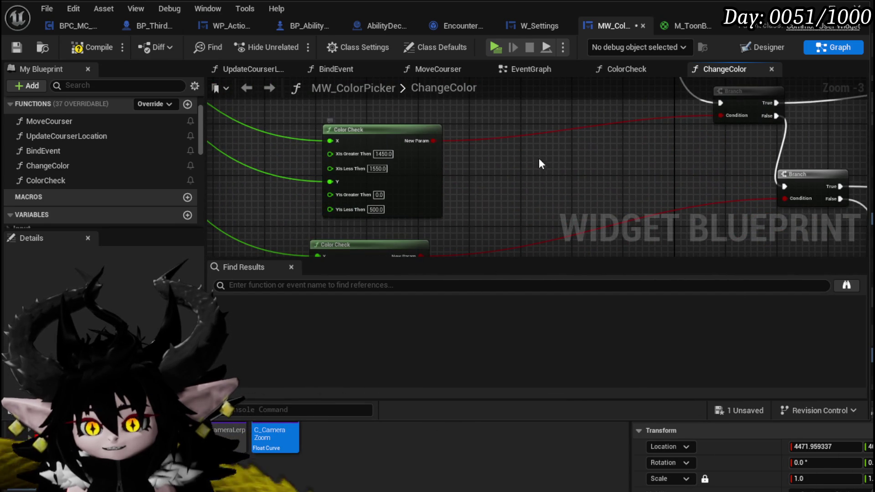
pyautogui.click(76, 47)
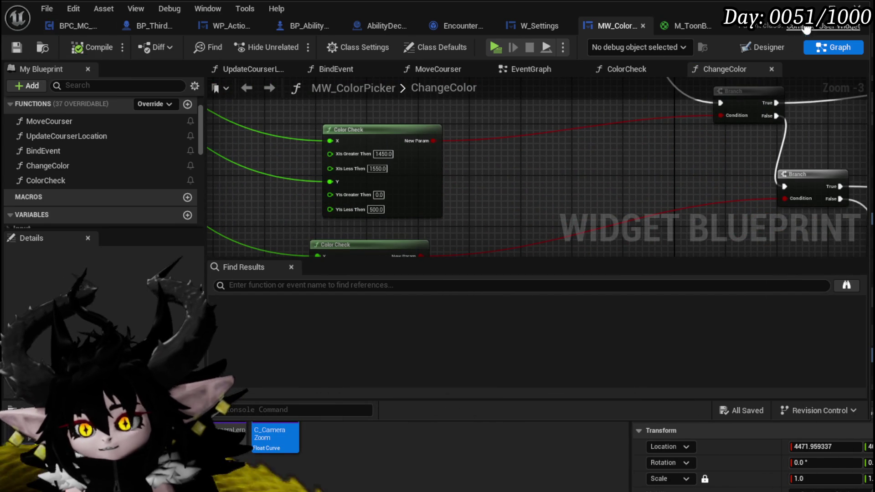
pyautogui.click(807, 8)
pyautogui.click(299, 45)
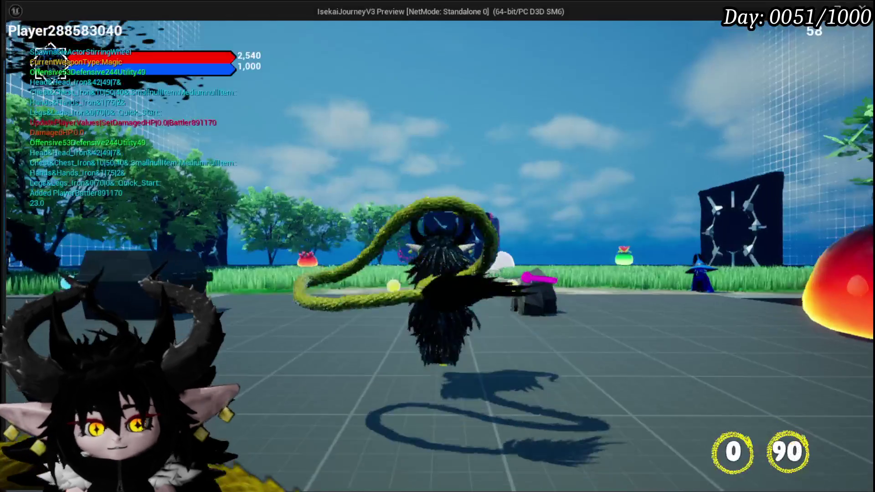
# - Open the settings menu in play, pick a hex on the picker, stop, and return to MW_ColorPicker
pyautogui.press('Tab')
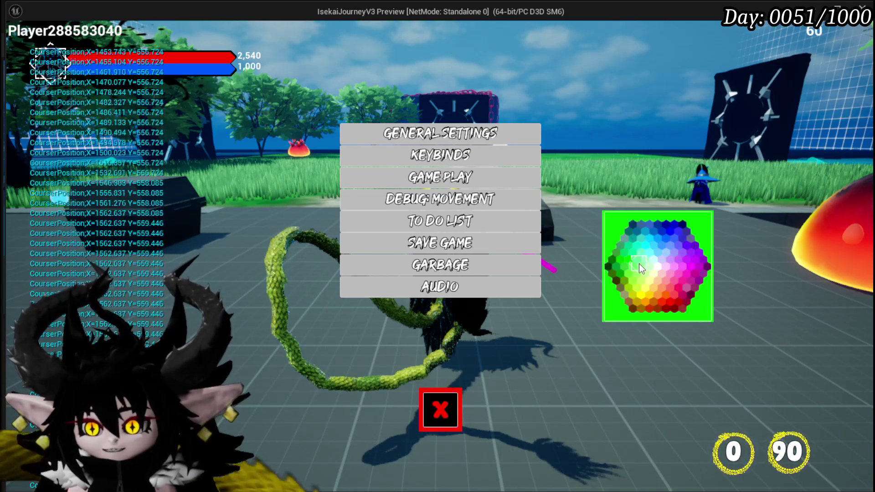
pyautogui.click(661, 272)
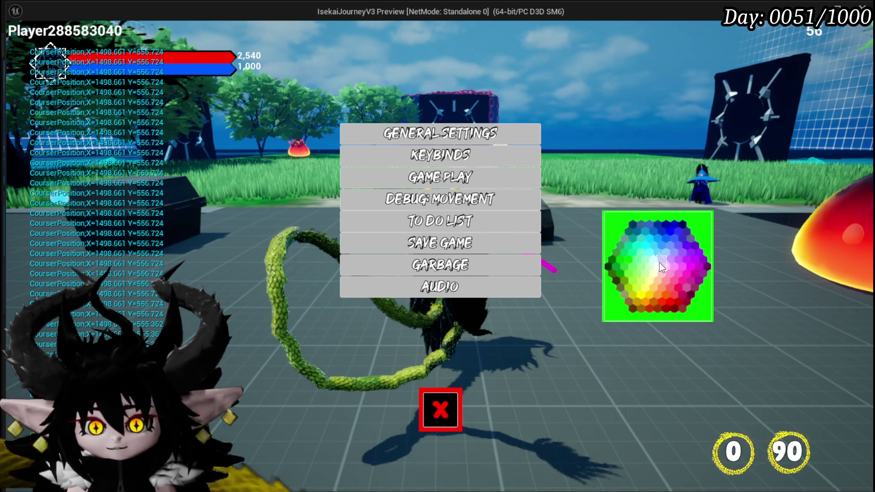
pyautogui.hotkey('alt', 'Tab')
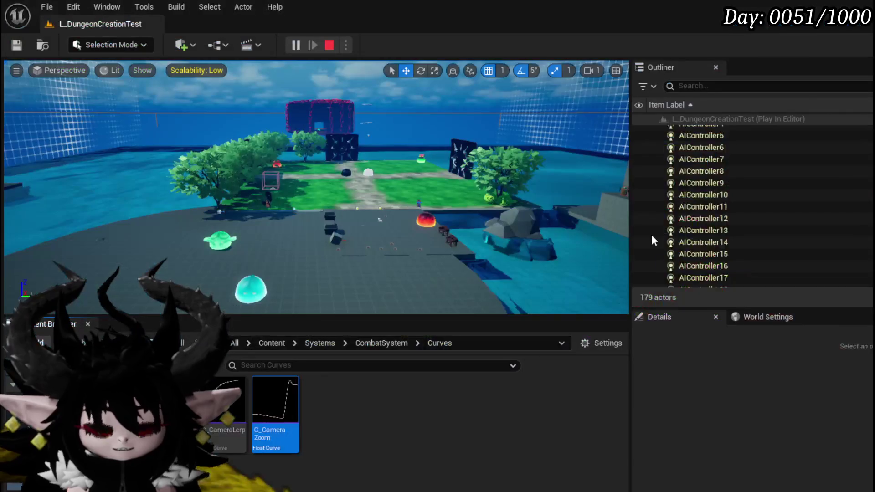
pyautogui.press('Escape')
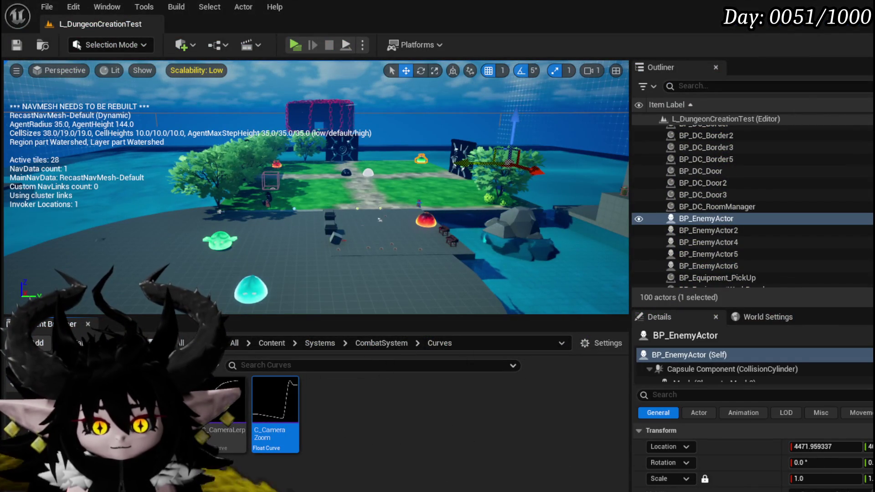
pyautogui.hotkey('alt', 'Tab')
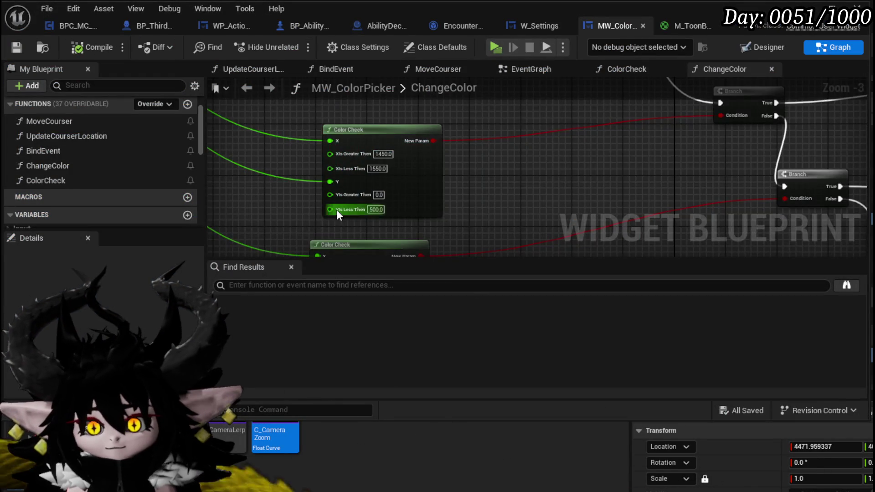
# - Set the Color Check Y bounds to 550 and 2000, then compile MW_ColorPicker
pyautogui.scroll(3, 336, 209)
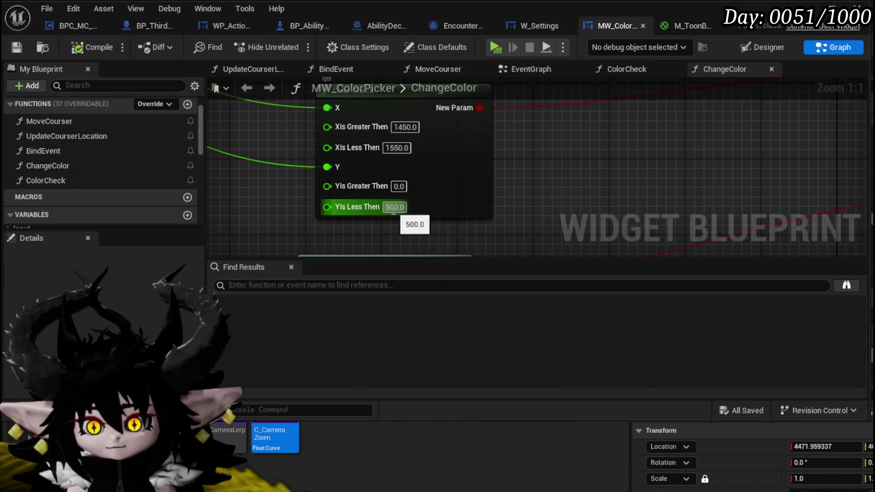
pyautogui.click(394, 207)
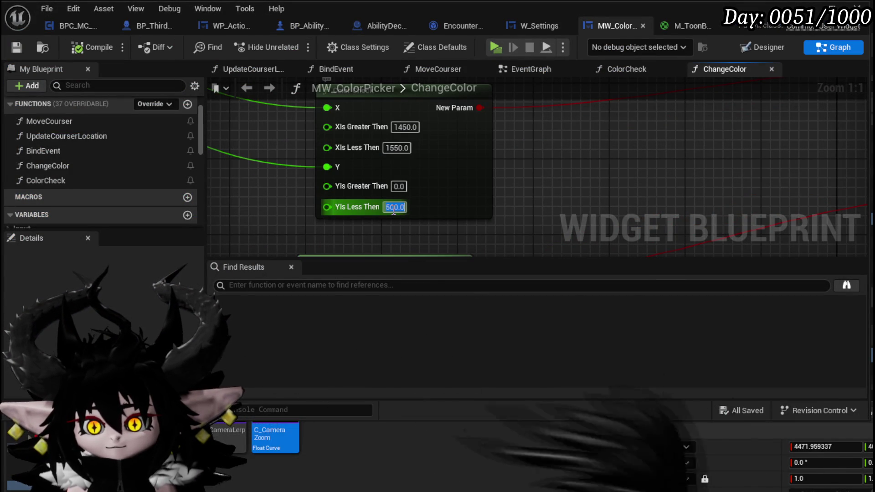
pyautogui.click(400, 187)
pyautogui.hotkey('ctrl', 'v')
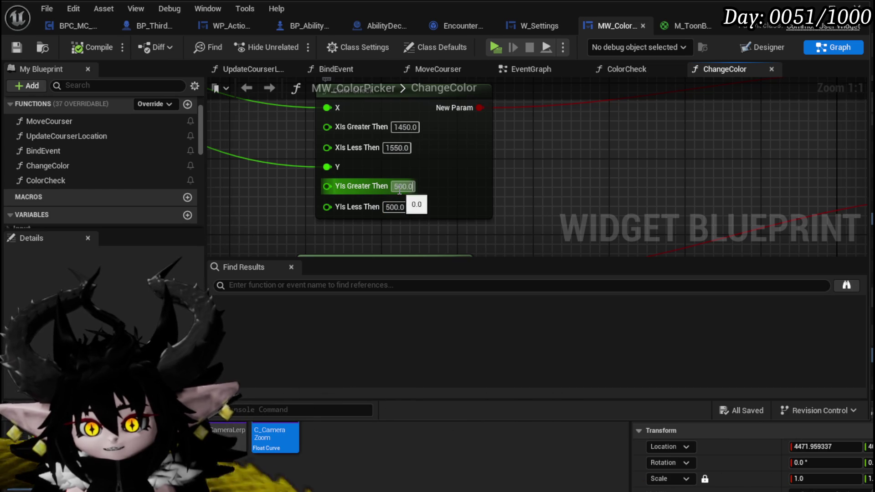
pyautogui.write('5')
pyautogui.press('Return')
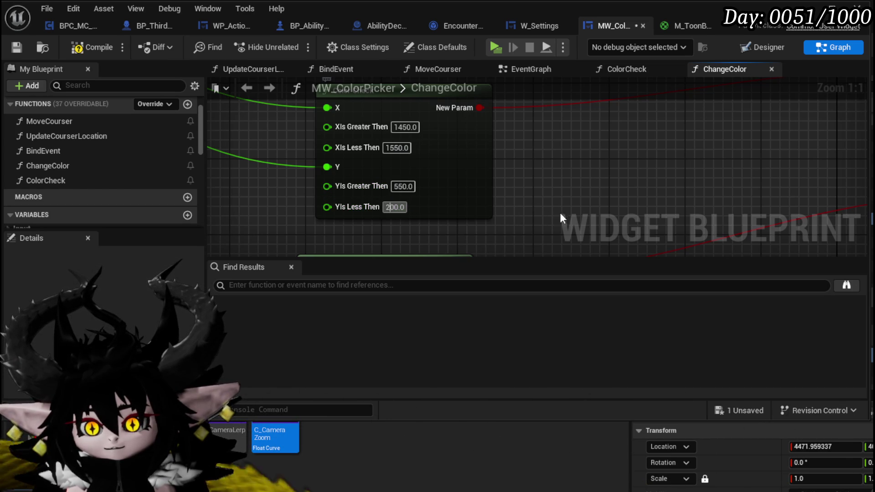
pyautogui.click(97, 41)
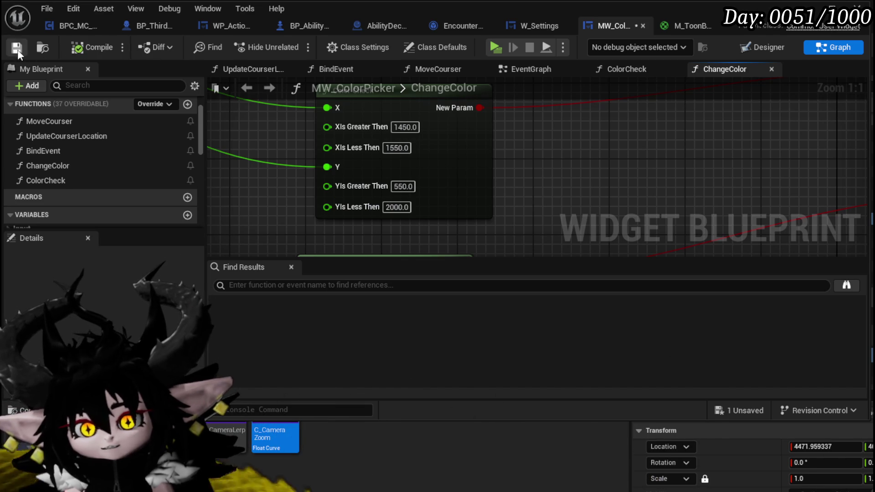
pyautogui.hotkey('alt', 'Tab')
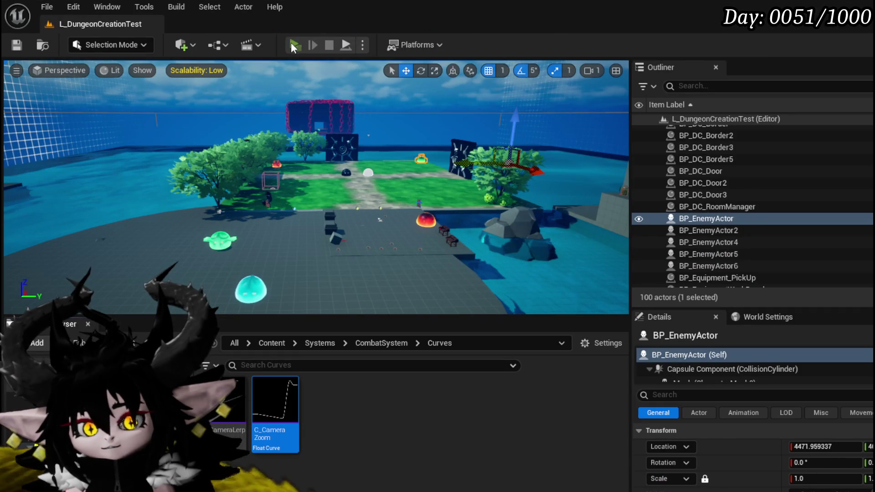
# - Play the level, open settings, and drag across the hex wheel to see the border turn green
pyautogui.hotkey('alt', 'p')
pyautogui.press('Tab')
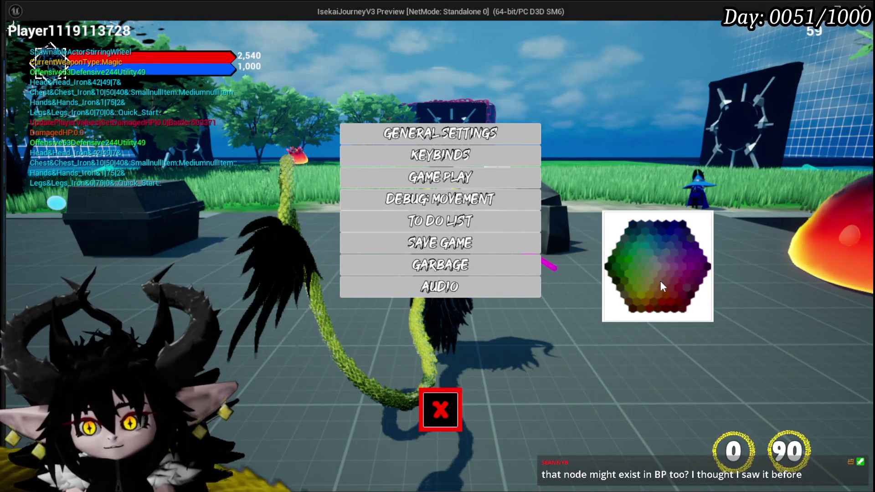
pyautogui.click(657, 265)
pyautogui.moveTo(658, 264)
pyautogui.mouseDown()
pyautogui.moveTo(653, 223)
pyautogui.moveTo(657, 244)
pyautogui.mouseUp()
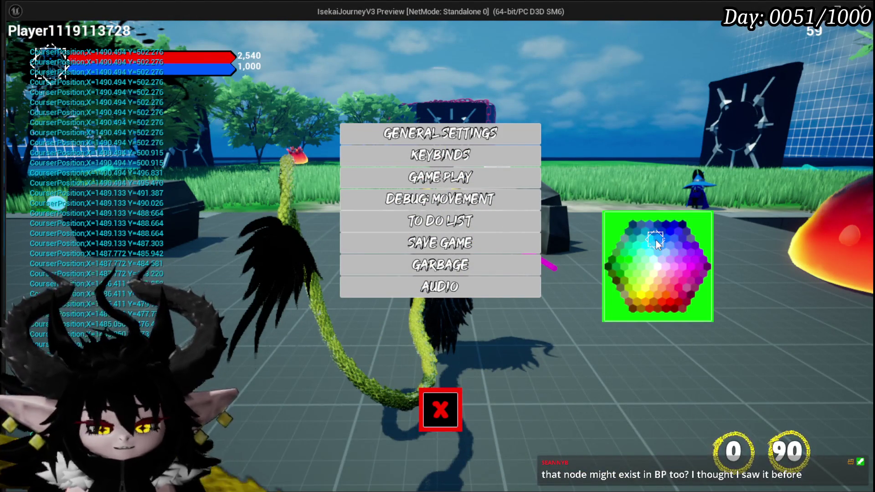
pyautogui.press('Escape')
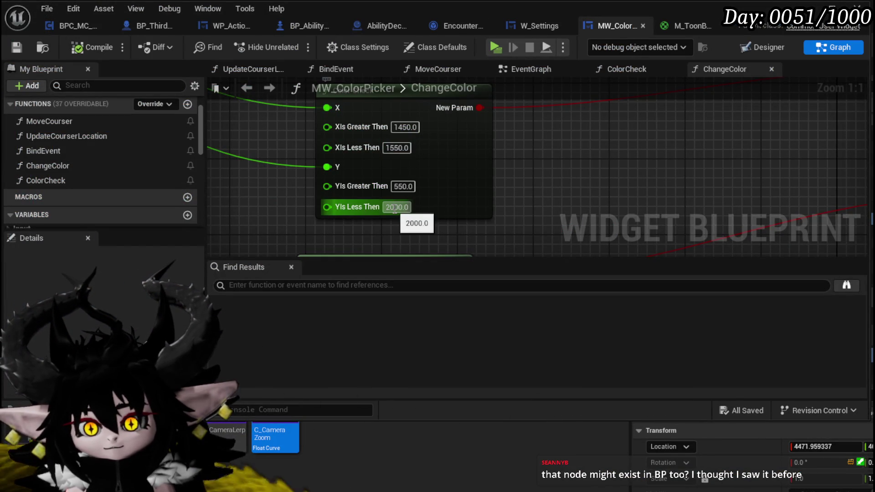
pyautogui.write('0')
# - Change the Color Check Y bounds so the ranges become 0–550 and 550–2000
pyautogui.press('Return')
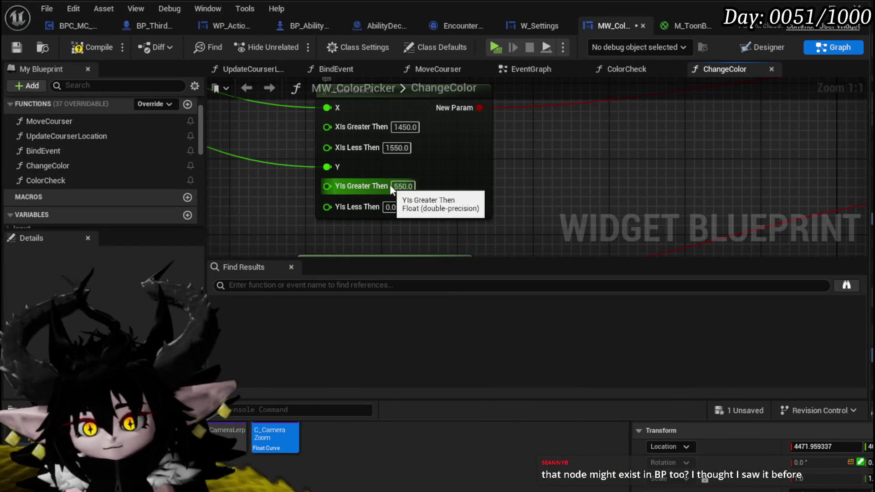
pyautogui.moveTo(502, 231)
pyautogui.mouseDown()
pyautogui.moveTo(445, 133)
pyautogui.moveTo(510, 88)
pyautogui.moveTo(498, 179)
pyautogui.mouseUp()
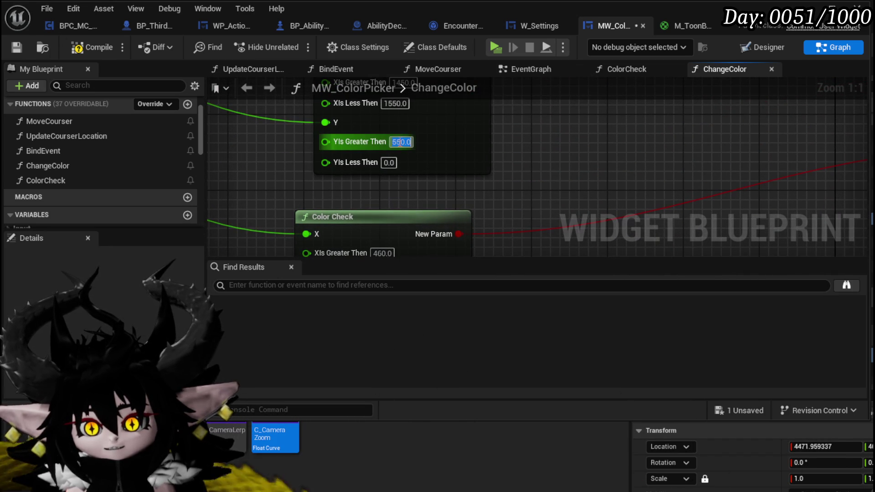
pyautogui.click(389, 163)
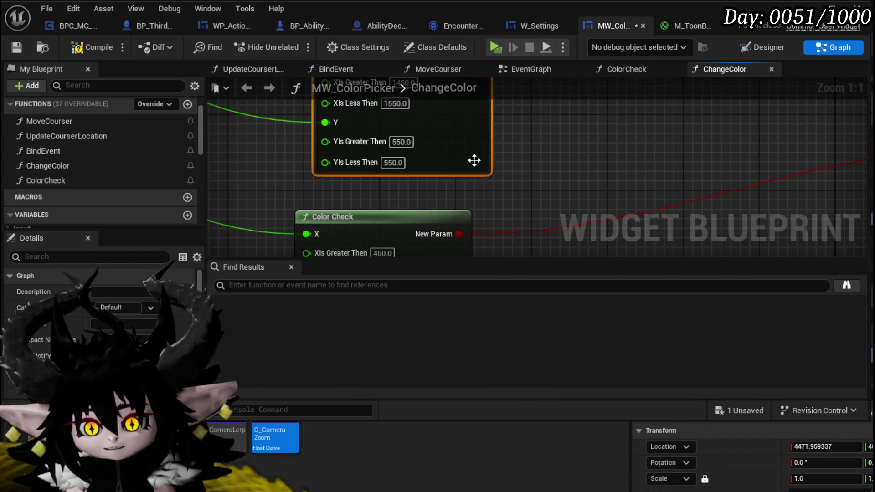
pyautogui.write('0')
pyautogui.press('Return')
pyautogui.moveTo(410, 191); pyautogui.dragTo(386, 70)
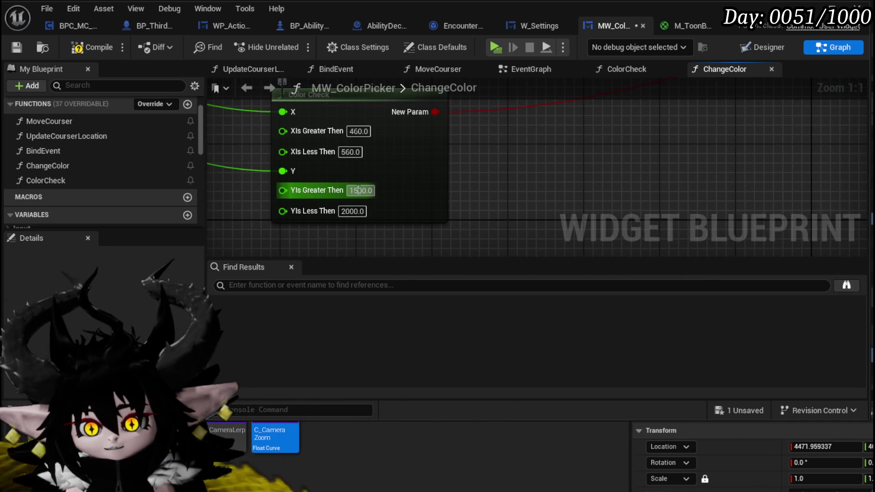
pyautogui.write('550')
pyautogui.press('Return')
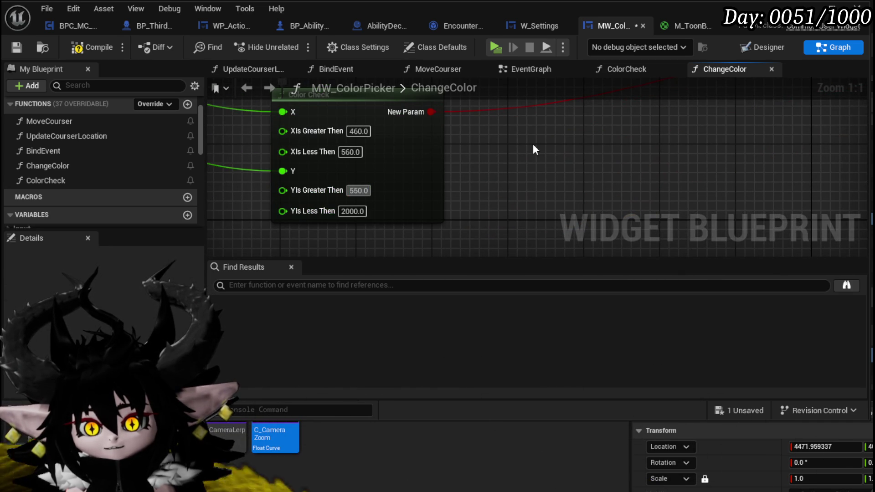
# - Review the remaining Color Check nodes, compile the widget, and launch the game preview
pyautogui.moveTo(525, 132)
pyautogui.mouseDown()
pyautogui.moveTo(492, 169)
pyautogui.moveTo(509, 214)
pyautogui.moveTo(517, 160)
pyautogui.mouseUp()
pyautogui.moveTo(477, 229)
pyautogui.mouseDown()
pyautogui.moveTo(464, 148)
pyautogui.moveTo(449, 225)
pyautogui.mouseUp()
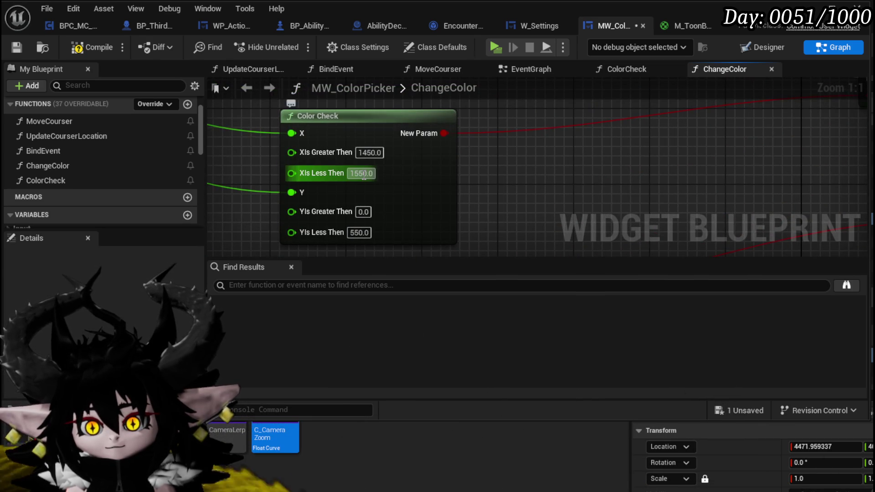
pyautogui.moveTo(507, 231); pyautogui.dragTo(507, 121)
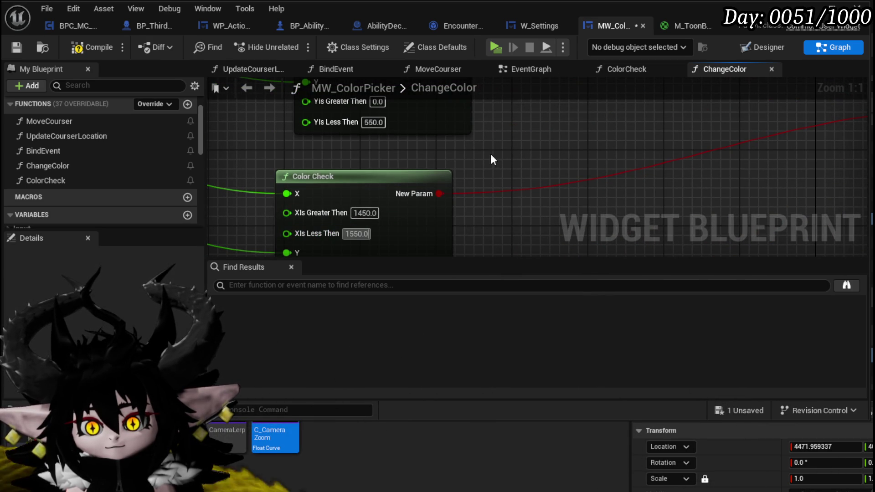
pyautogui.click(91, 47)
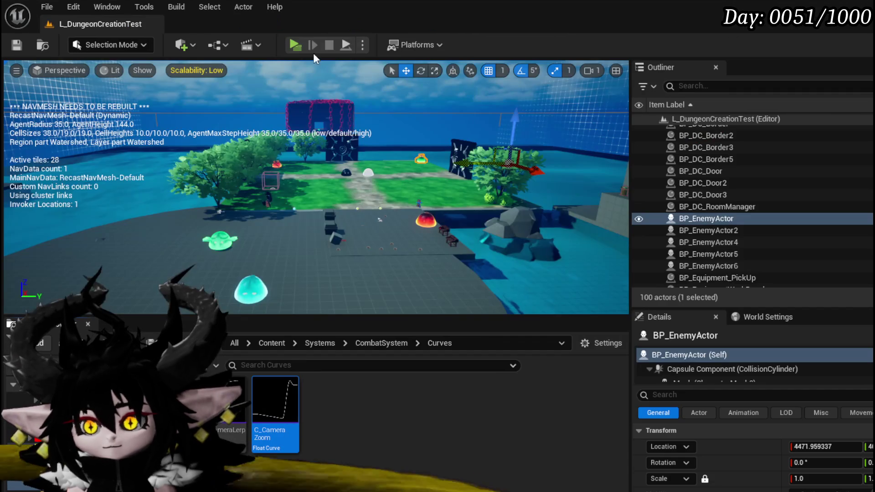
pyautogui.click(313, 53)
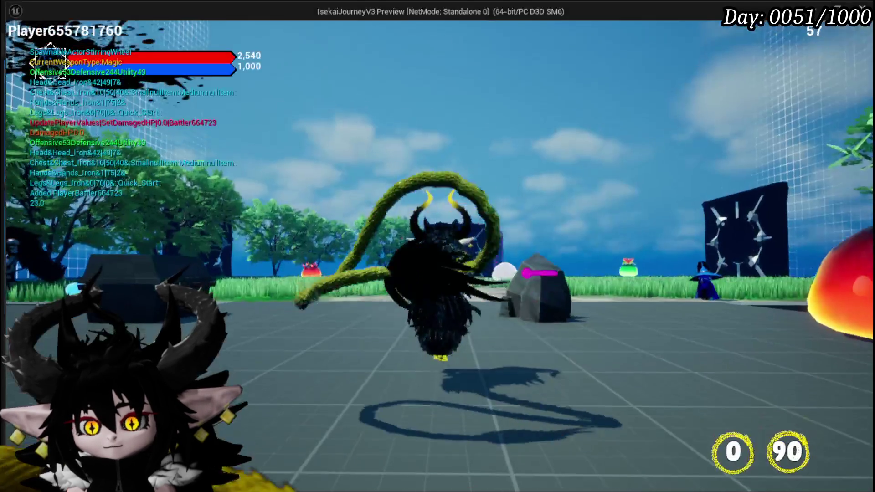
# - In the standalone preview, toggle the in-game menu, open the colour-picker settings, then stop the game
pyautogui.press('Tab')
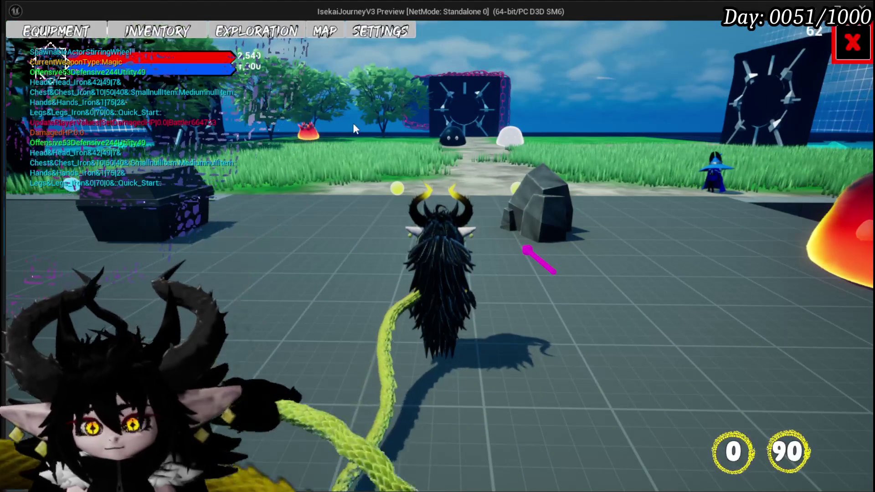
pyautogui.press('Tab')
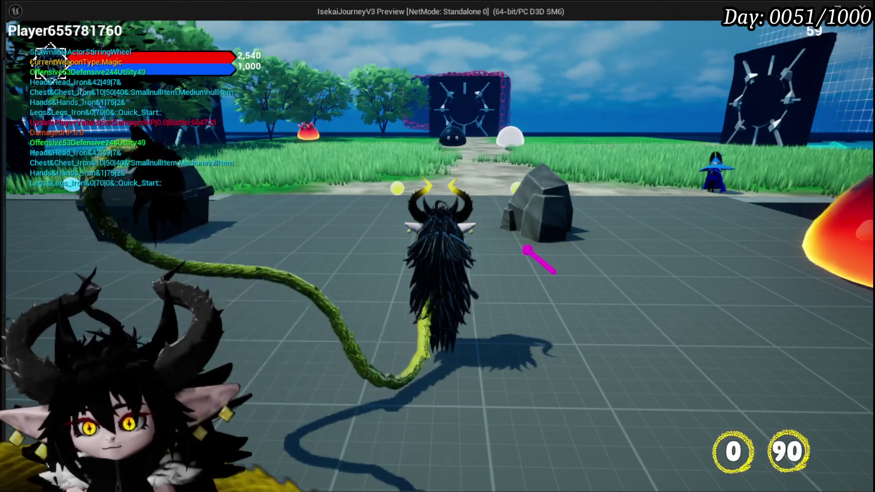
pyautogui.press('Escape')
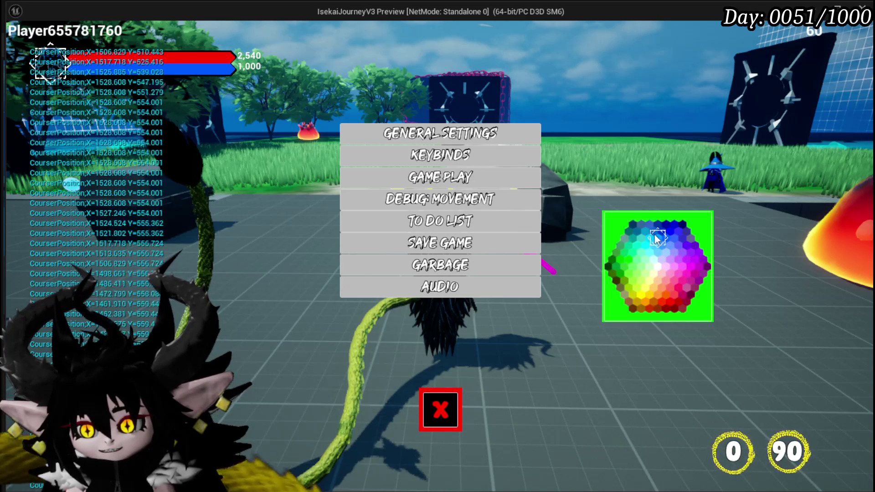
pyautogui.press('Escape')
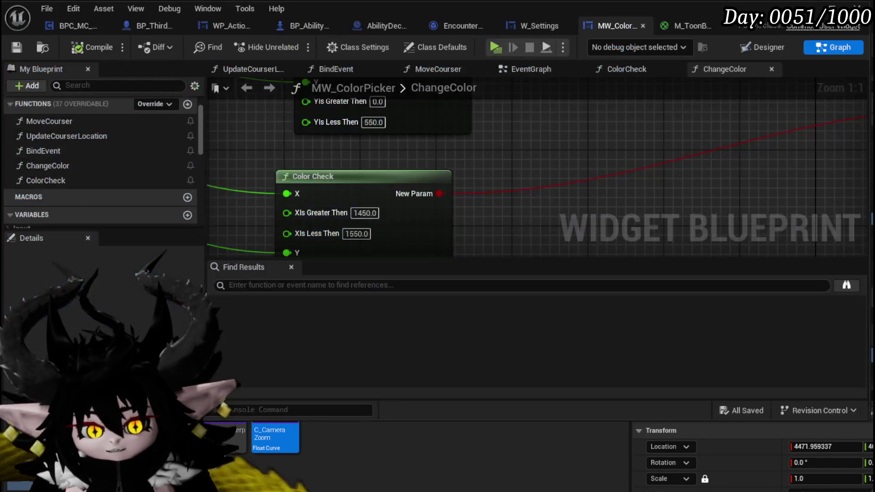
# - Place Border Color Preview above the first SET node, with Make Linear Color beside it and Color Check shifted up-right
pyautogui.scroll(-6, 496, 155)
pyautogui.scroll(4, 518, 160)
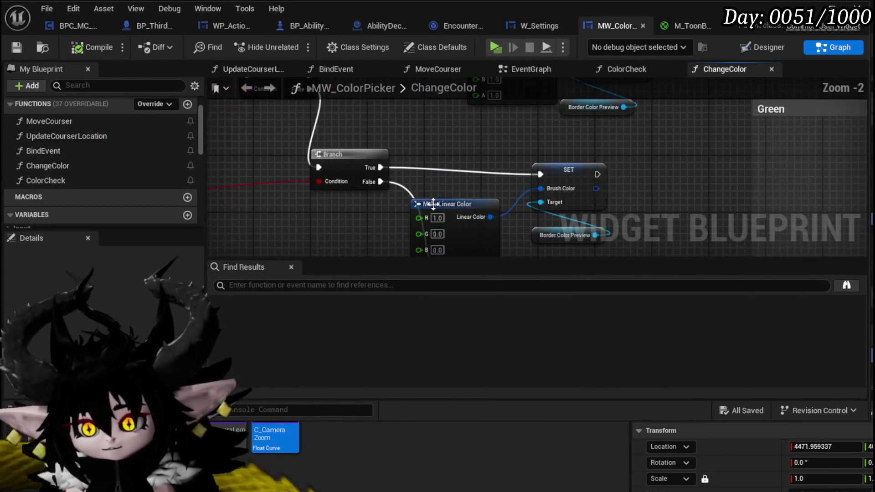
pyautogui.scroll(2, 427, 228)
pyautogui.scroll(-2, 423, 210)
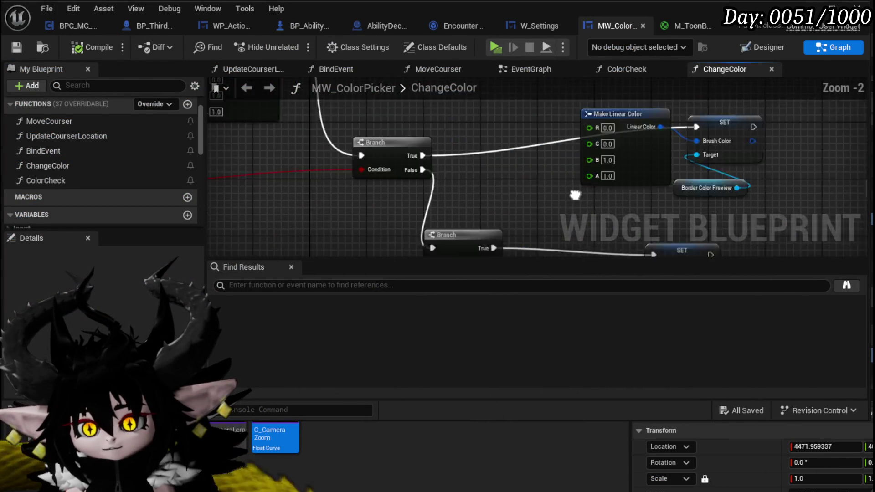
pyautogui.moveTo(414, 203)
pyautogui.mouseDown()
pyautogui.moveTo(647, 164)
pyautogui.moveTo(215, 247)
pyautogui.mouseUp()
pyautogui.moveTo(455, 214)
pyautogui.mouseDown()
pyautogui.moveTo(333, 181)
pyautogui.moveTo(303, 211)
pyautogui.mouseUp()
pyautogui.moveTo(502, 211); pyautogui.dragTo(502, 127)
pyautogui.moveTo(444, 147); pyautogui.dragTo(436, 175)
pyautogui.moveTo(276, 194)
pyautogui.mouseDown()
pyautogui.moveTo(479, 145)
pyautogui.moveTo(569, 156)
pyautogui.moveTo(820, 137)
pyautogui.mouseUp()
pyautogui.moveTo(432, 141); pyautogui.dragTo(483, 120)
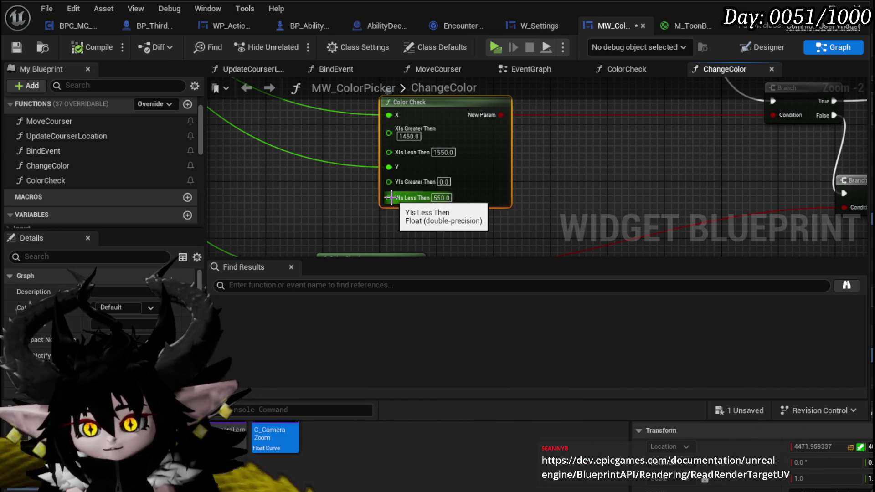
# - Line up the two Color Check nodes side by side in view
pyautogui.moveTo(578, 186)
pyautogui.mouseDown()
pyautogui.moveTo(460, 157)
pyautogui.moveTo(406, 112)
pyautogui.mouseUp()
pyautogui.moveTo(231, 187); pyautogui.dragTo(394, 168)
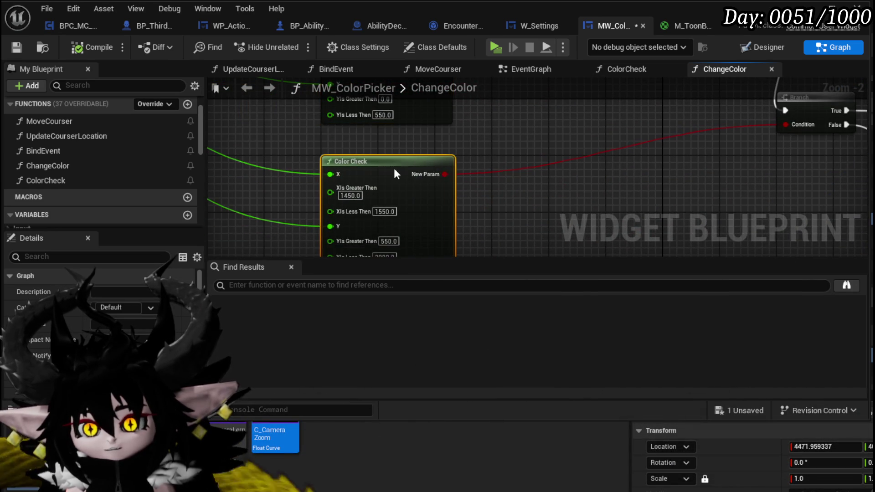
pyautogui.moveTo(542, 193)
pyautogui.mouseDown()
pyautogui.moveTo(527, 164)
pyautogui.moveTo(545, 220)
pyautogui.moveTo(540, 162)
pyautogui.mouseUp()
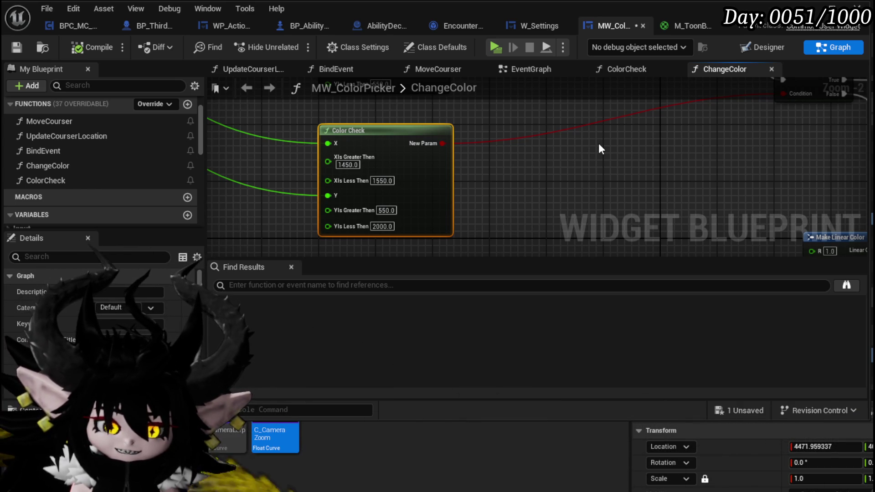
# - Select Make Linear Color and review the SET Brush Color node on the Branch's True path
pyautogui.moveTo(565, 172); pyautogui.dragTo(410, 191)
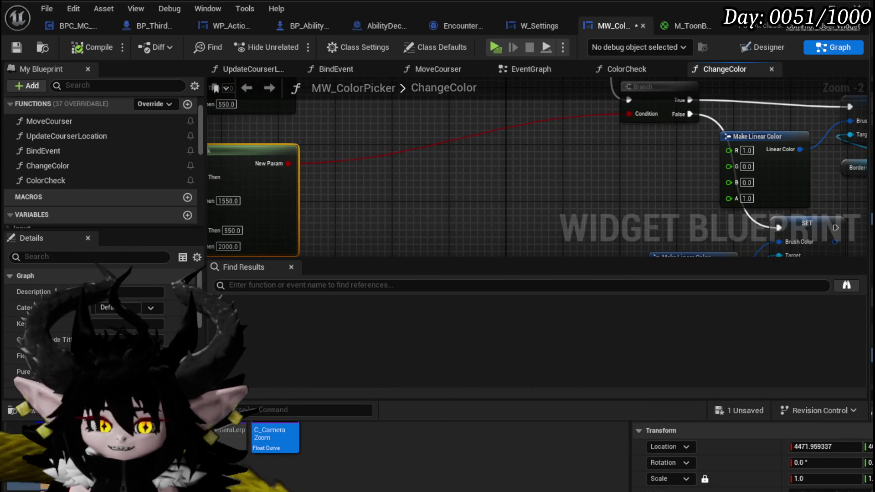
pyautogui.scroll(-3, 308, 166)
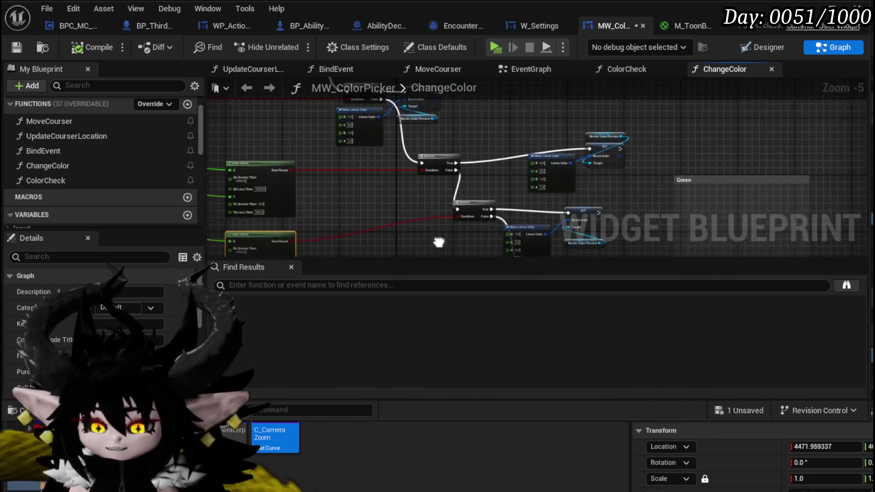
pyautogui.scroll(3, 608, 165)
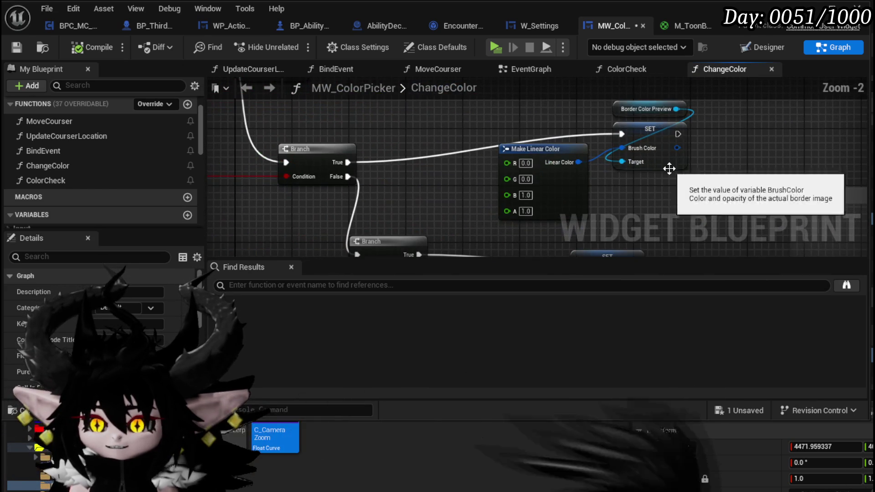
pyautogui.click(564, 157)
pyautogui.moveTo(682, 171)
pyautogui.mouseDown()
pyautogui.moveTo(866, 139)
pyautogui.moveTo(525, 155)
pyautogui.mouseUp()
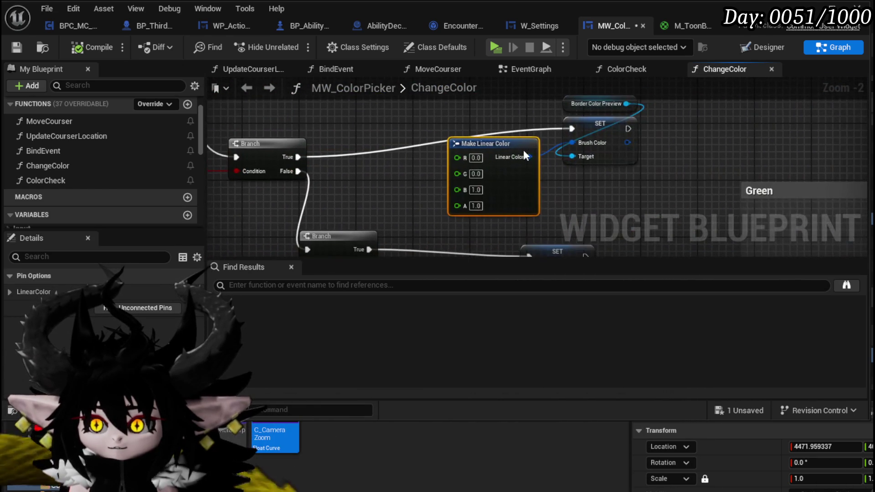
pyautogui.rightClick(604, 130)
pyautogui.press('Escape')
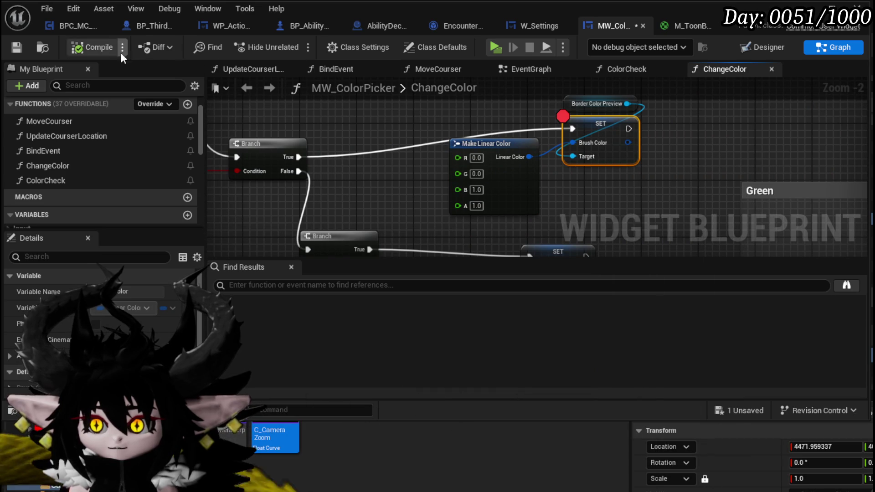
# - Save MW_ColorPicker, zoom out of ChangeColor, and switch to the L_DungeonCreationTest level editor
pyautogui.click(17, 47)
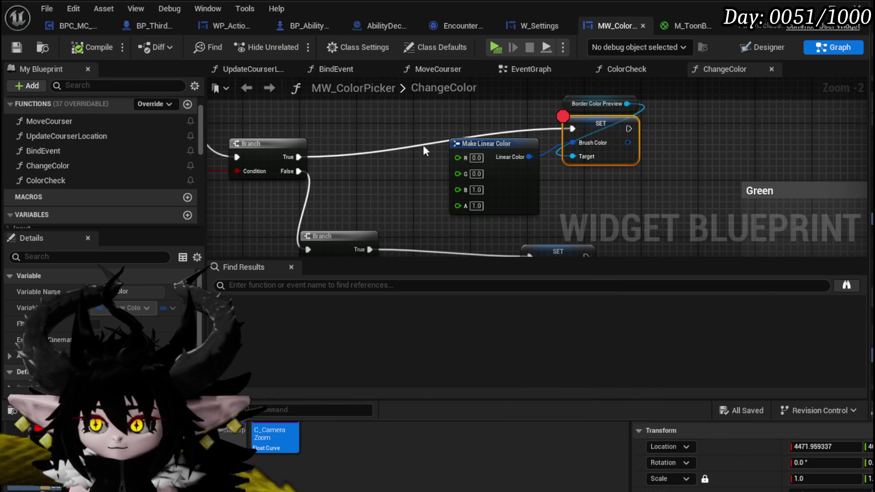
pyautogui.scroll(-5, 424, 147)
pyautogui.moveTo(527, 193); pyautogui.dragTo(517, 200)
pyautogui.scroll(-2, 513, 195)
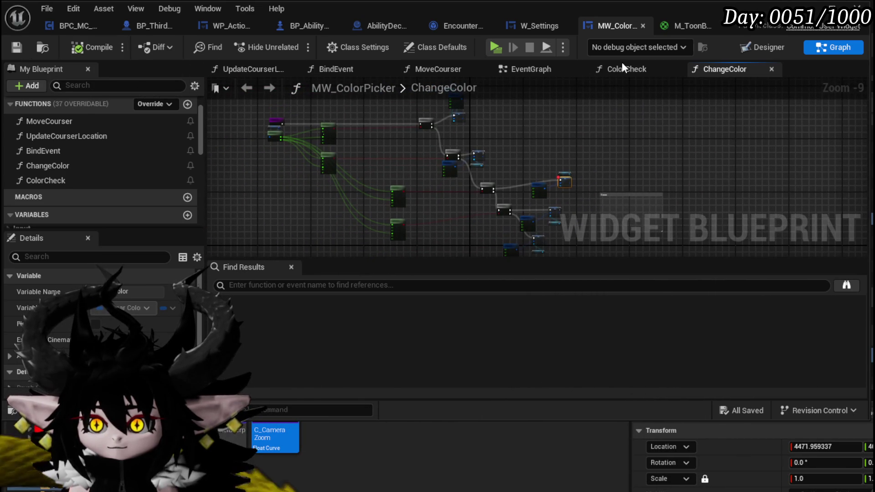
pyautogui.click(863, 7)
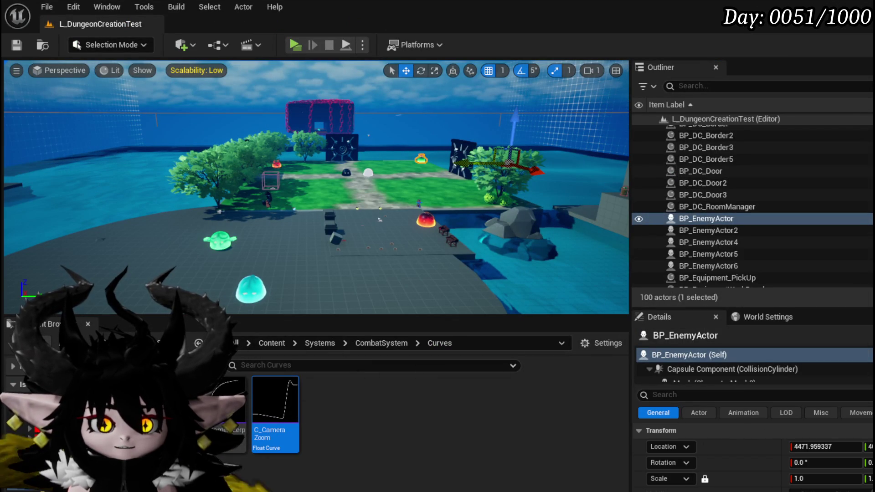
# - Start a play session and bring up the in-game Settings colour wheel
pyautogui.click(296, 44)
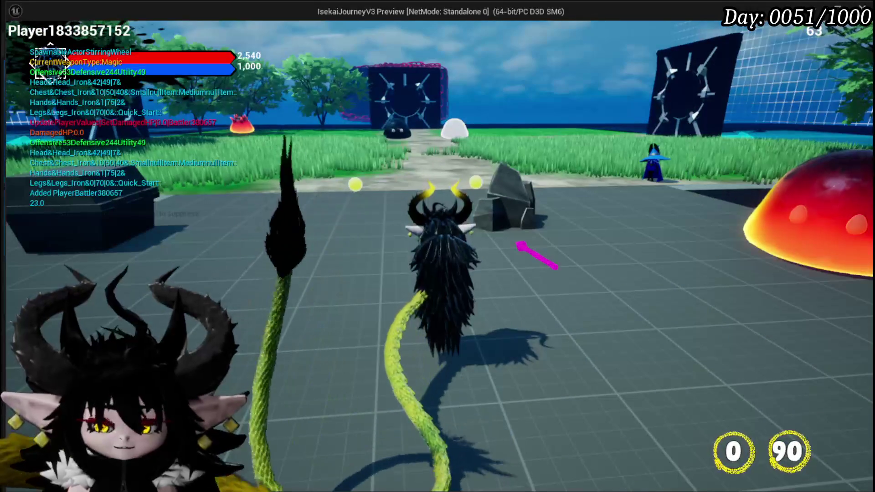
pyautogui.press('Escape')
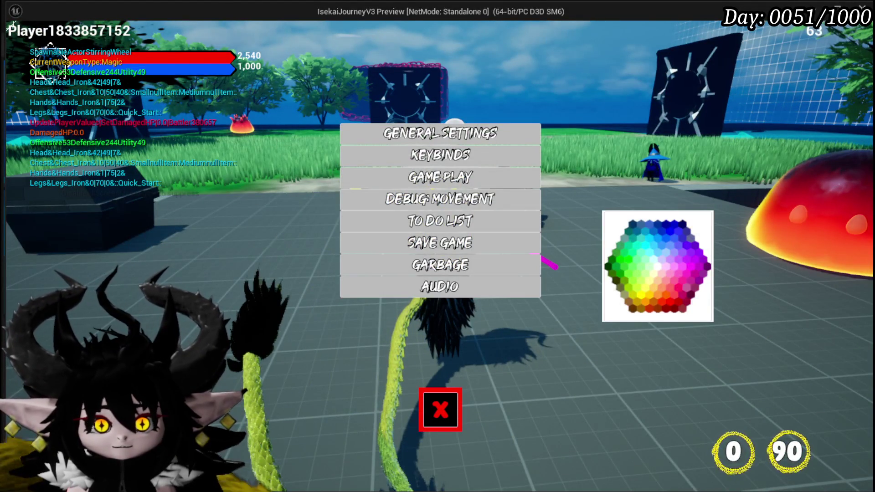
pyautogui.hotkey('alt', 'Tab')
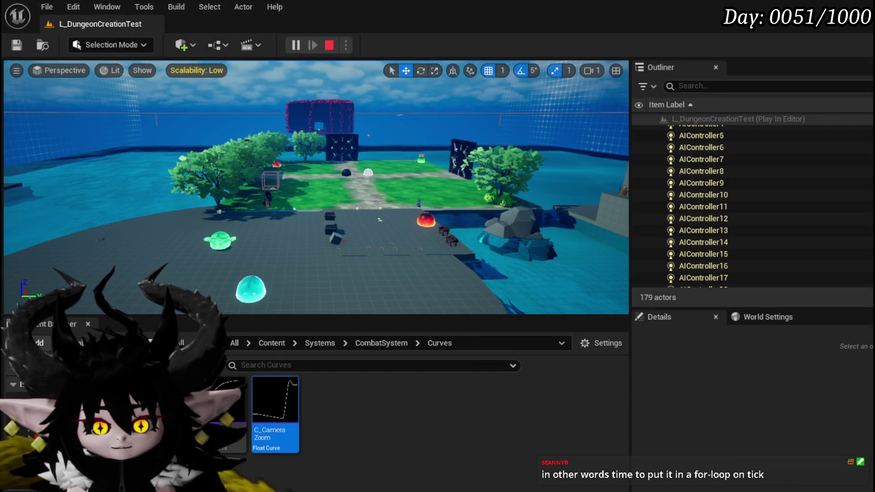
pyautogui.hotkey('alt', 'Tab')
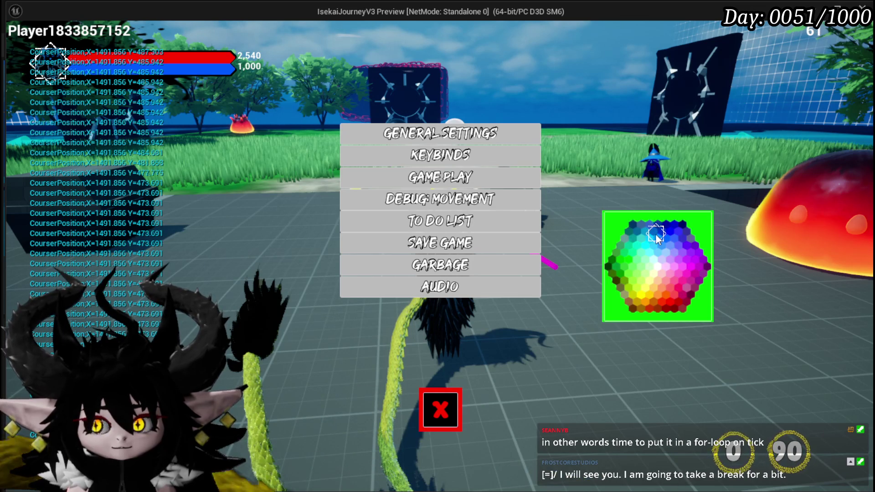
# - Click several hexagons, watching the background turn green or red, then stop play
pyautogui.click(660, 254)
pyautogui.click(665, 292)
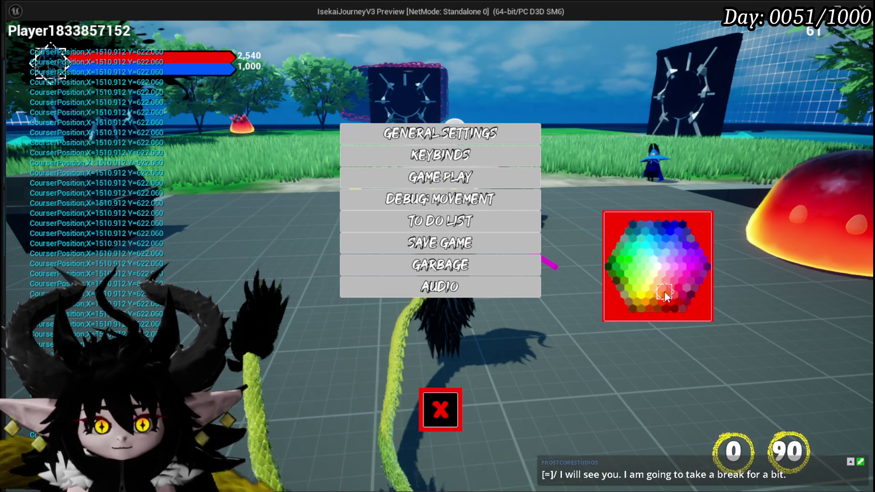
pyautogui.click(666, 263)
pyautogui.click(660, 244)
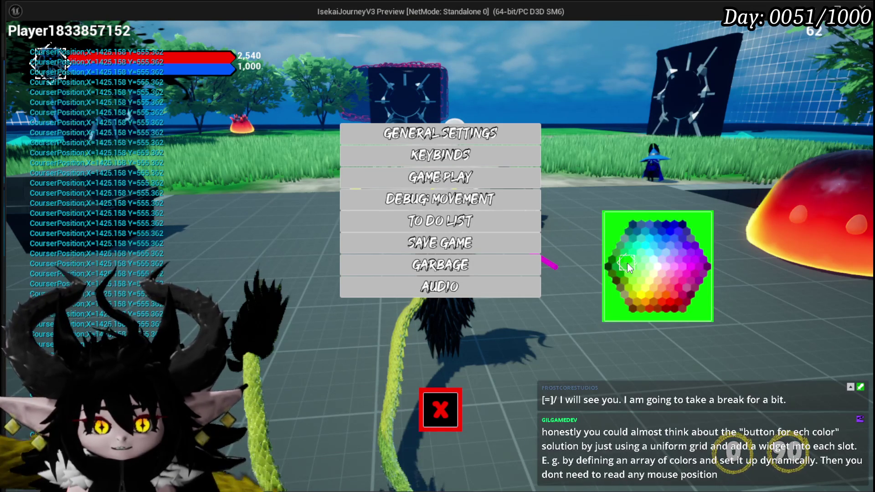
pyautogui.click(665, 263)
pyautogui.click(627, 265)
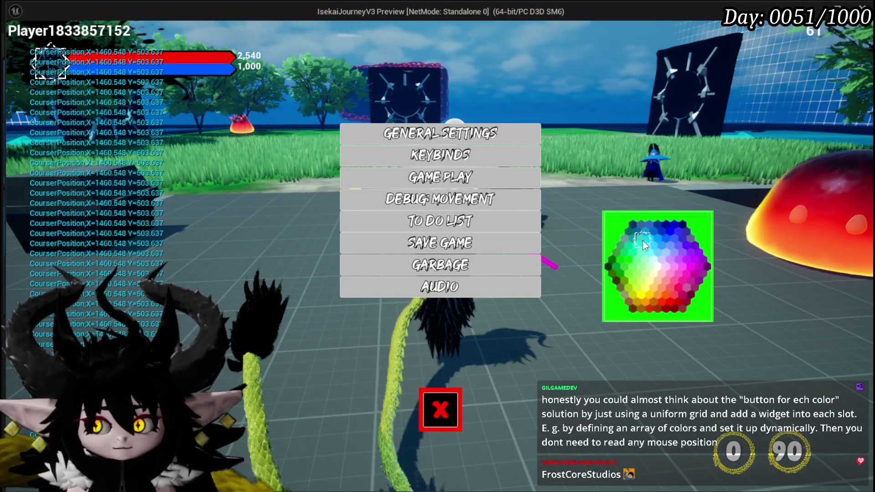
pyautogui.press('Escape')
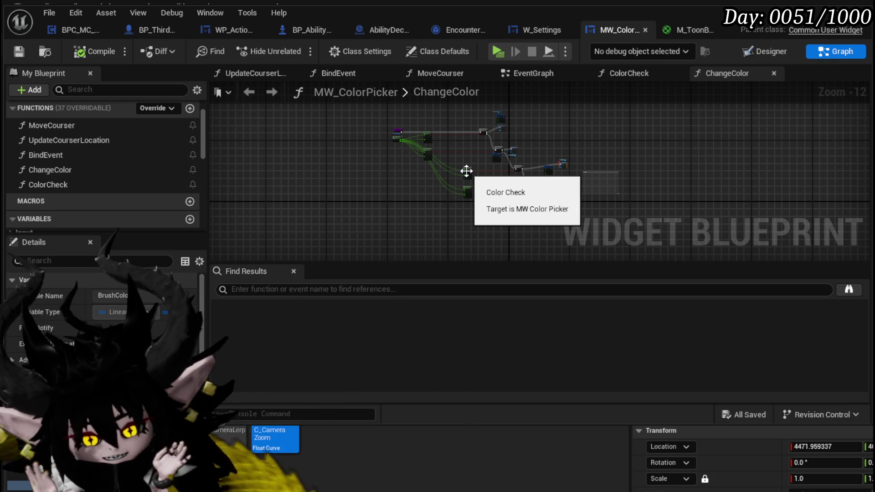
pyautogui.scroll(9, 476, 152)
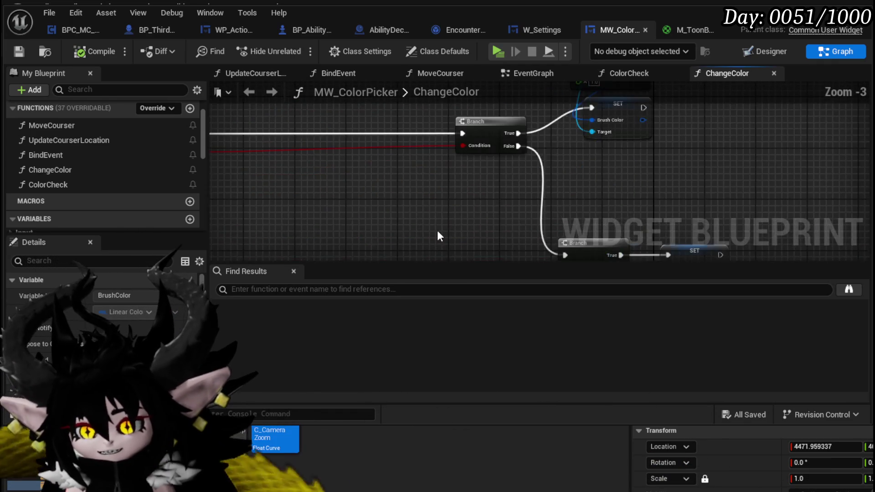
# - Navigate ChangeColor to show the Branch, SET and both Color Check nodes
pyautogui.scroll(3, 464, 192)
pyautogui.moveTo(614, 179); pyautogui.dragTo(614, 176)
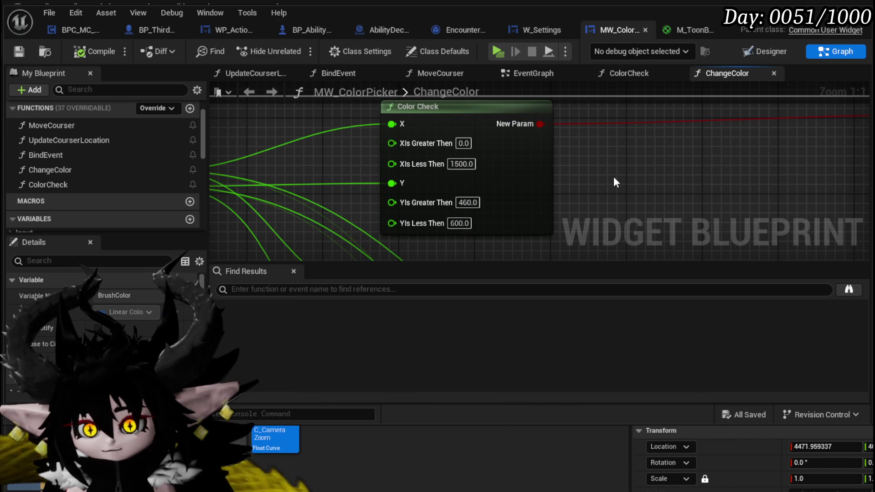
pyautogui.scroll(-2, 614, 177)
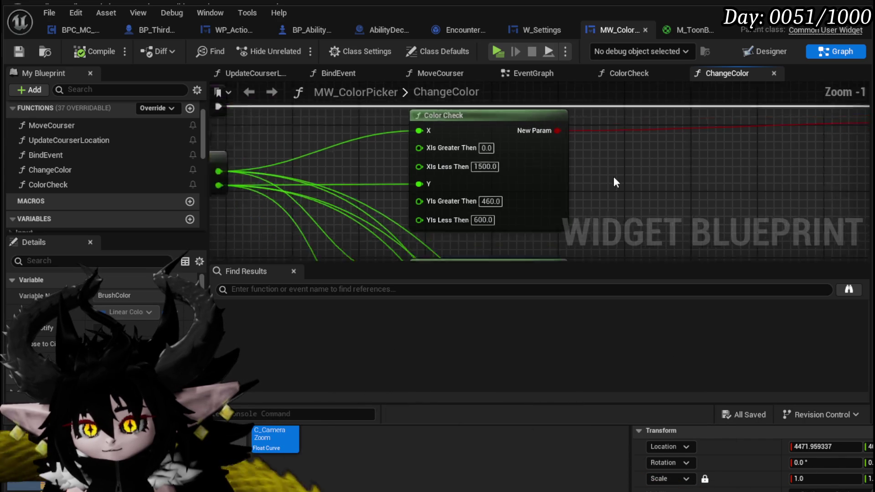
pyautogui.moveTo(613, 176); pyautogui.dragTo(571, 151)
pyautogui.scroll(-3, 571, 151)
pyautogui.moveTo(480, 157)
pyautogui.mouseDown()
pyautogui.moveTo(359, 121)
pyautogui.moveTo(431, 184)
pyautogui.moveTo(472, 190)
pyautogui.moveTo(411, 80)
pyautogui.moveTo(401, 171)
pyautogui.mouseUp()
pyautogui.scroll(4, 403, 155)
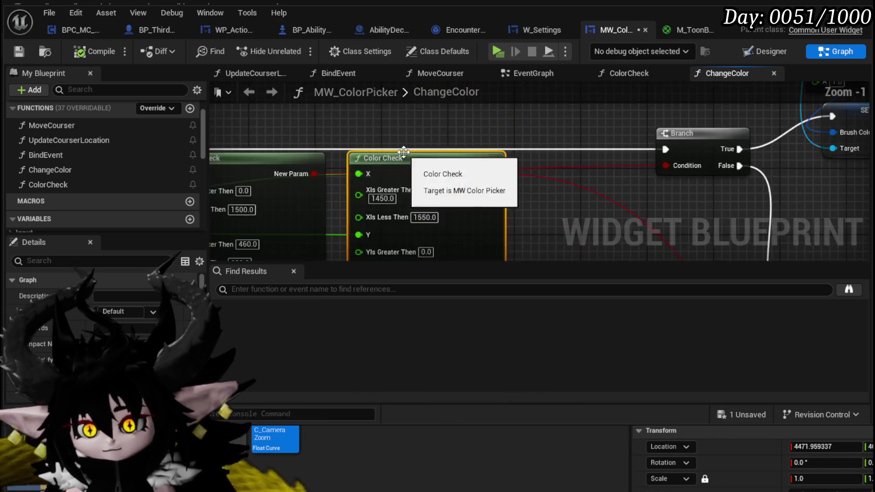
pyautogui.scroll(1, 597, 168)
pyautogui.moveTo(671, 185)
pyautogui.mouseDown()
pyautogui.moveTo(735, 210)
pyautogui.moveTo(732, 189)
pyautogui.moveTo(672, 182)
pyautogui.moveTo(690, 148)
pyautogui.mouseUp()
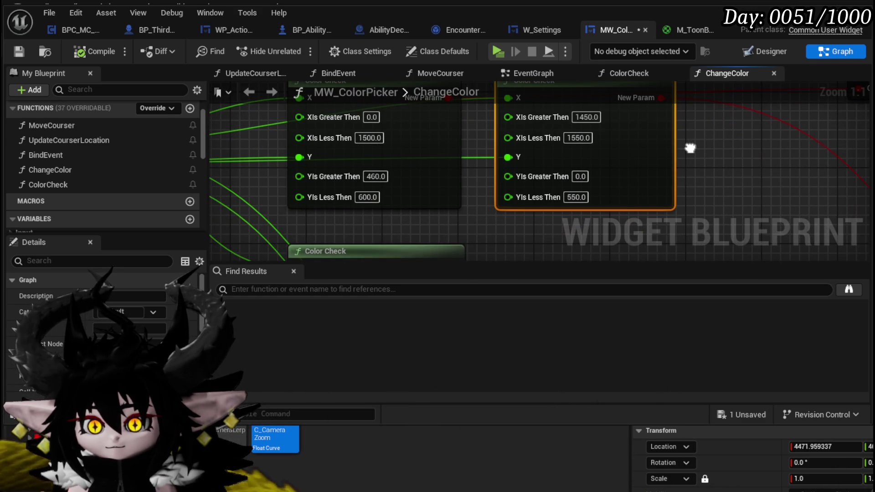
pyautogui.moveTo(691, 148); pyautogui.dragTo(687, 169)
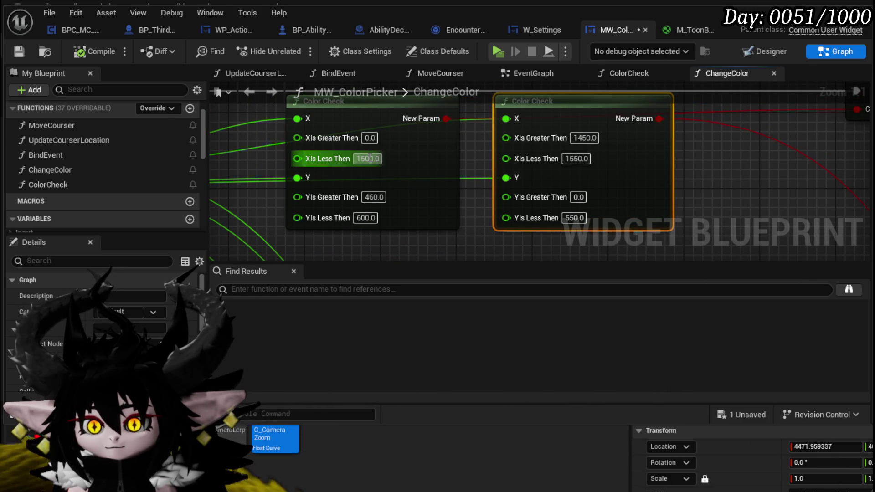
# - Change the first Color Check's X upper limit to 1600, then compile and save
pyautogui.click(358, 159)
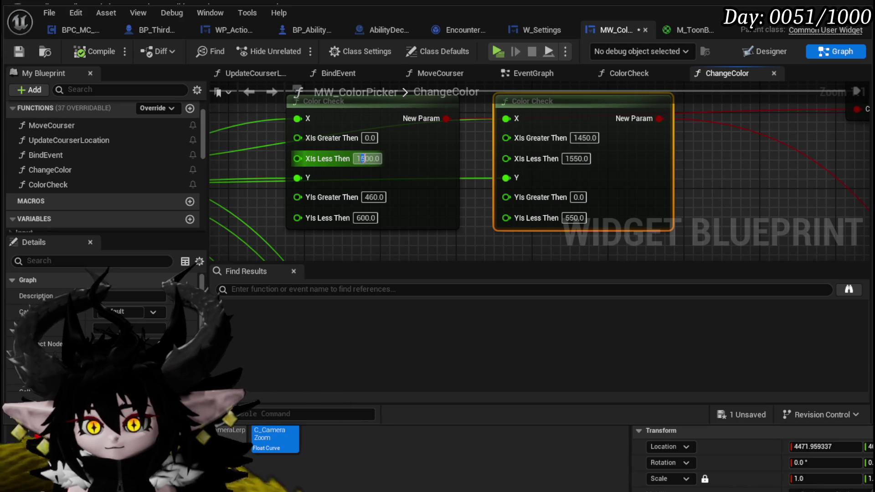
pyautogui.write('6')
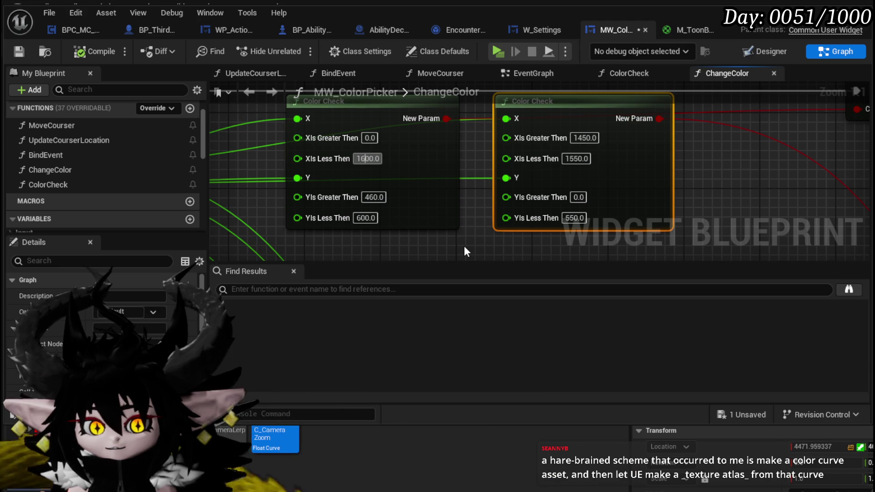
pyautogui.click(464, 245)
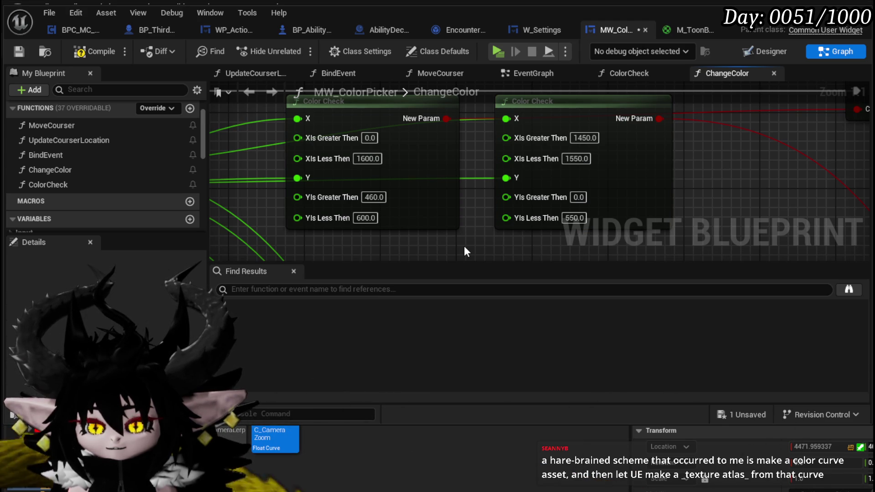
pyautogui.click(94, 52)
pyautogui.click(18, 51)
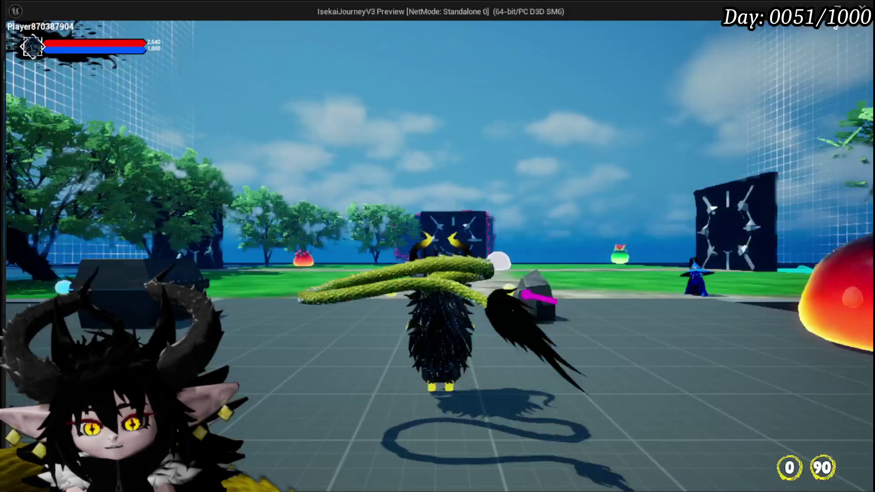
# - Retest via the in-game Settings colour wheel, stop play, and select the first Color Check's X upper limit
pyautogui.press('Tab')
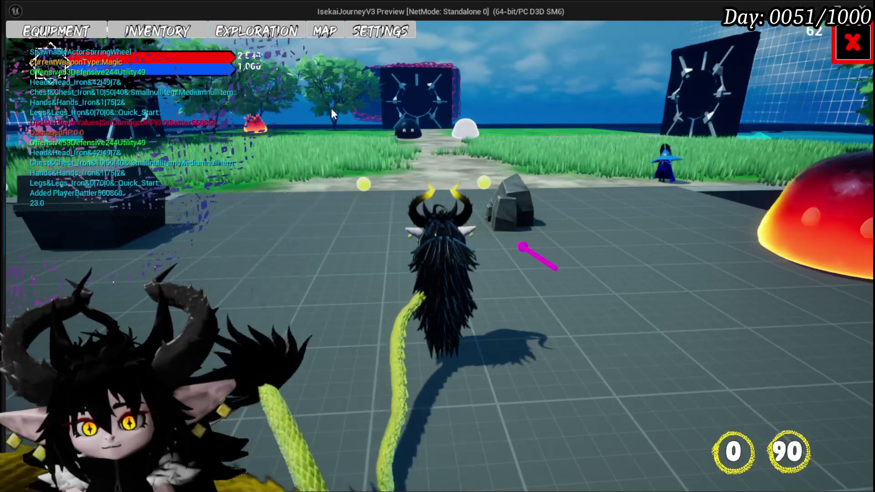
pyautogui.click(380, 31)
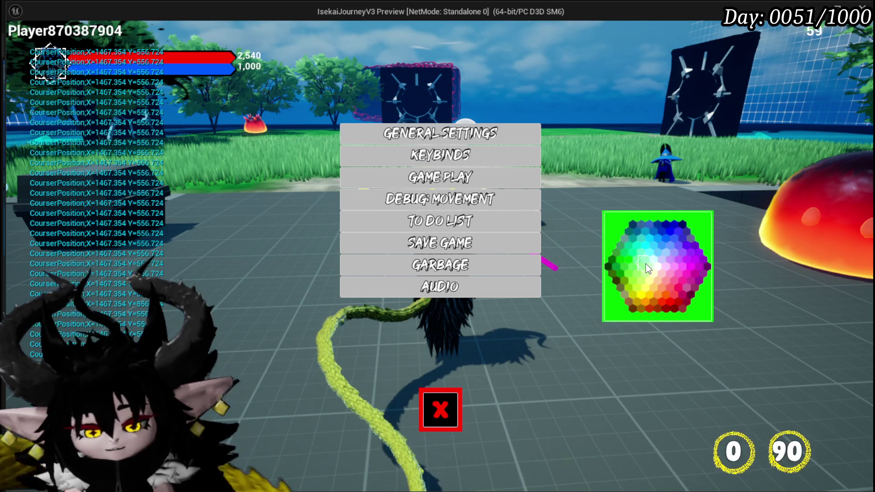
pyautogui.press('Escape')
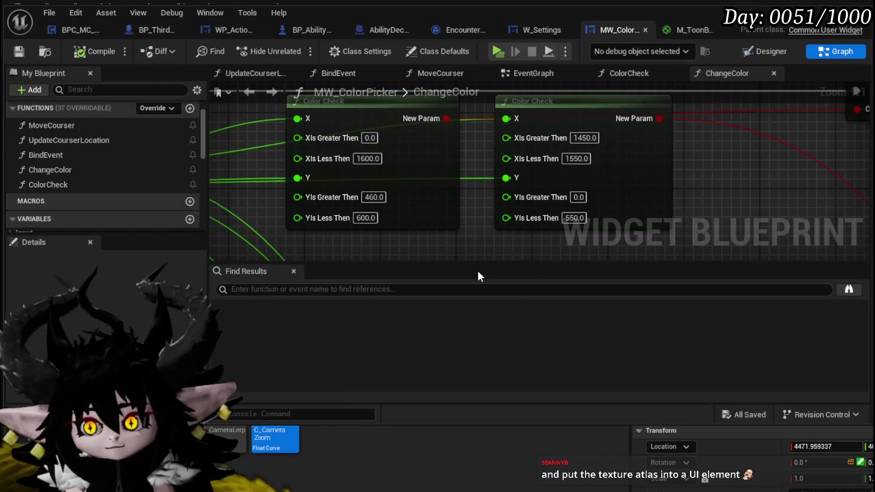
pyautogui.click(367, 159)
# - Enter 1450 as the first Color Check's XIs Less Then value, then compile and save
pyautogui.write('1450')
pyautogui.press('Return')
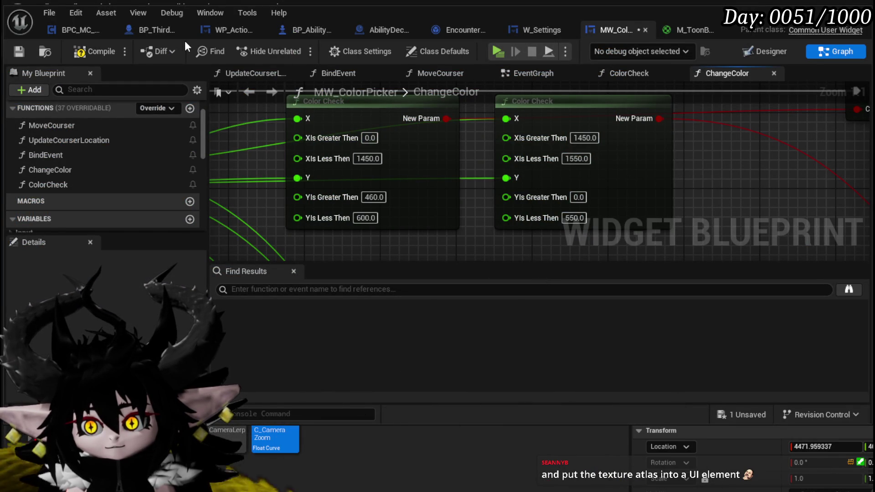
pyautogui.click(96, 51)
pyautogui.click(18, 53)
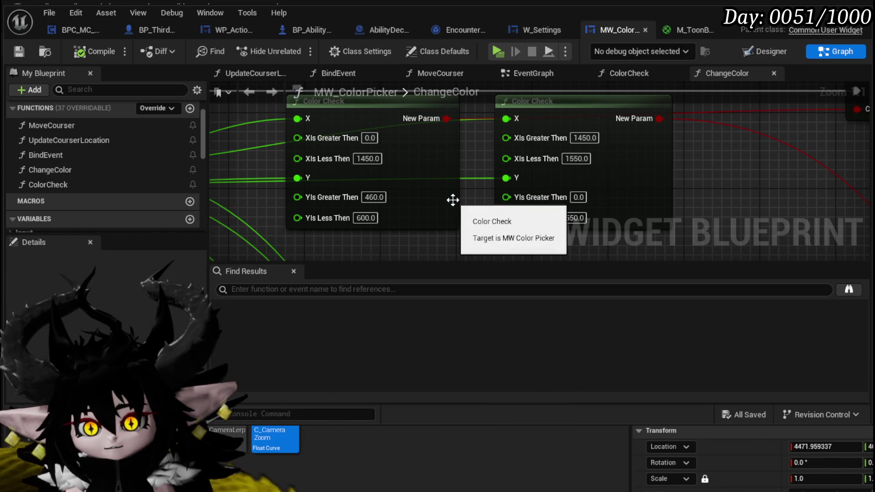
# - Play-test again, clicking two colour-wheel cells, then stop and pan to the Color Check nodes
pyautogui.hotkey('alt', 'Tab')
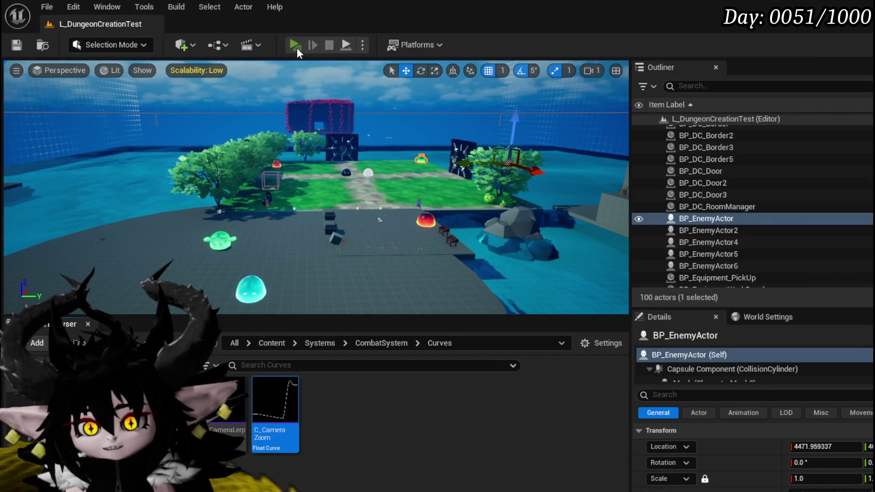
pyautogui.hotkey('alt', 'Tab')
pyautogui.press('Escape')
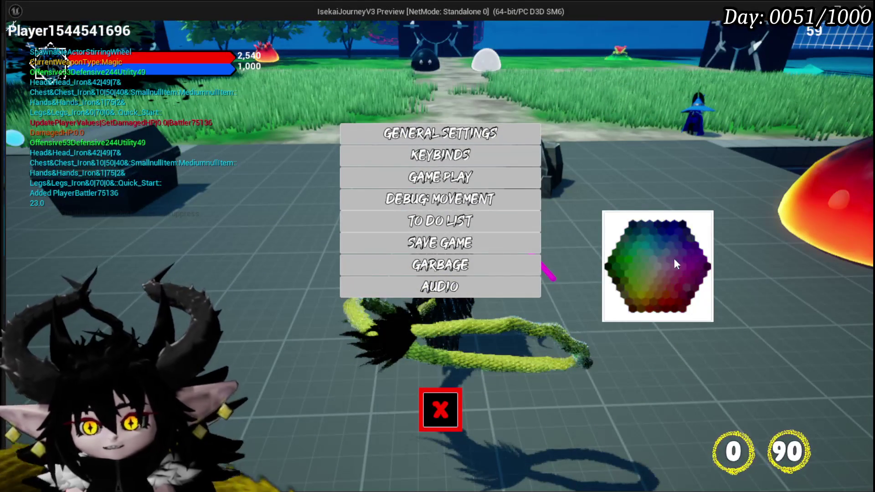
pyautogui.click(650, 246)
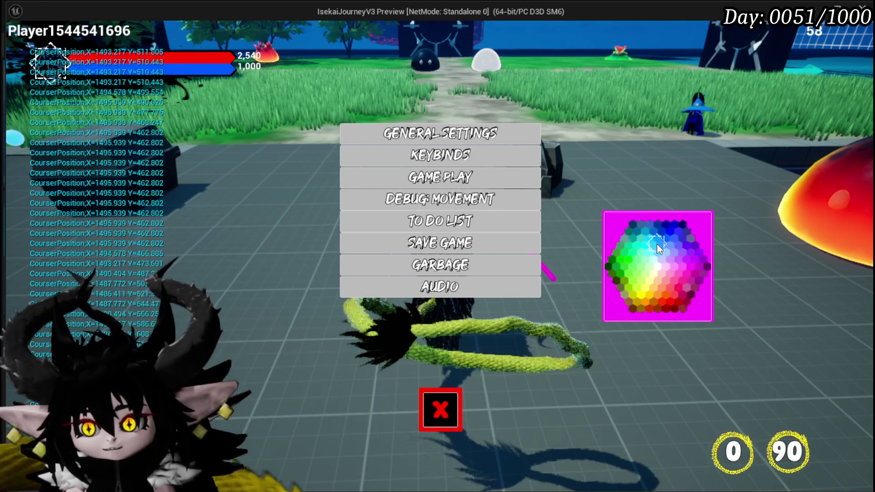
pyautogui.click(678, 231)
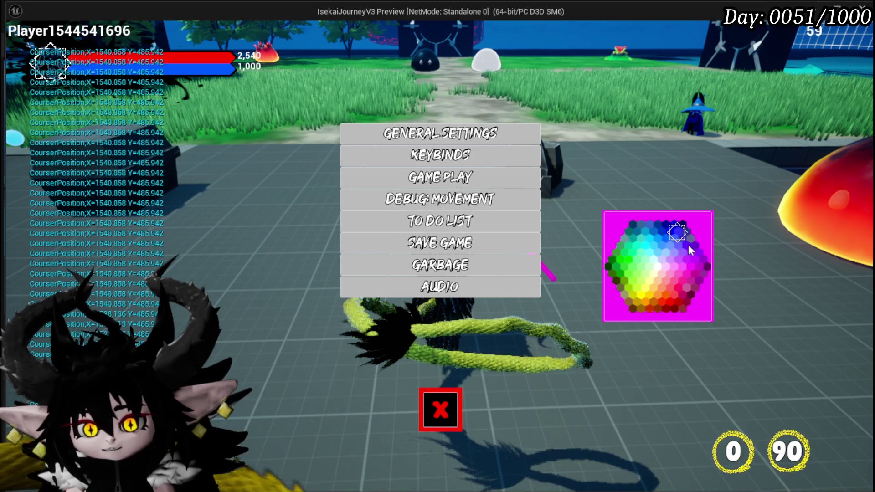
pyautogui.press('Escape')
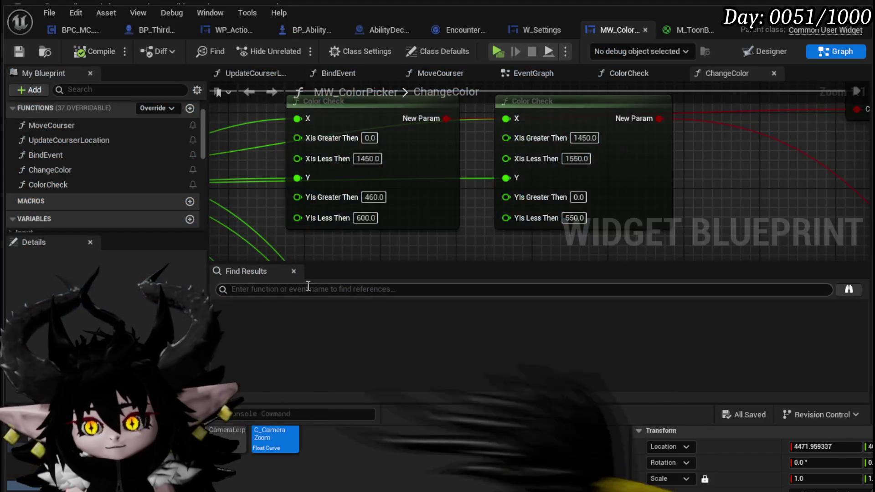
pyautogui.scroll(-2, 527, 202)
pyautogui.moveTo(527, 201)
pyautogui.mouseDown()
pyautogui.moveTo(505, 184)
pyautogui.moveTo(496, 274)
pyautogui.moveTo(516, 160)
pyautogui.moveTo(502, 133)
pyautogui.mouseUp()
# - Change the left Color Check's XIs Greater Then value from 1400 to 1460
pyautogui.click(516, 160)
pyautogui.scroll(4, 430, 201)
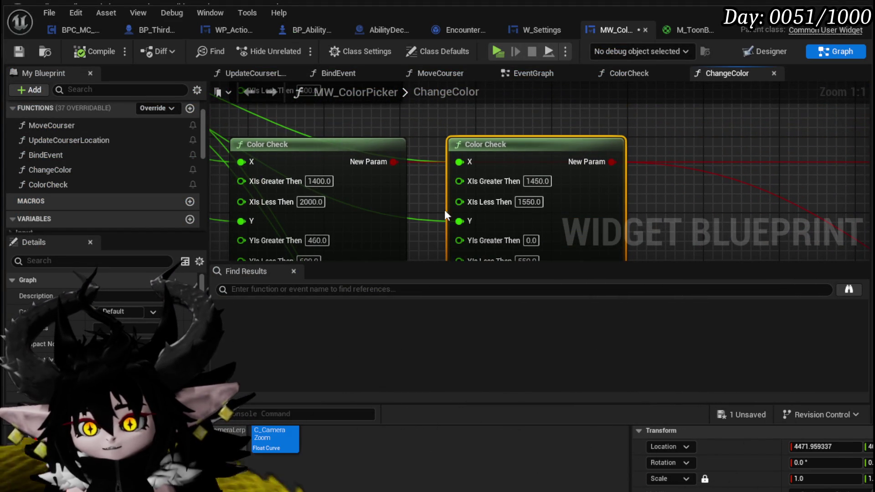
pyautogui.moveTo(428, 193); pyautogui.dragTo(431, 161)
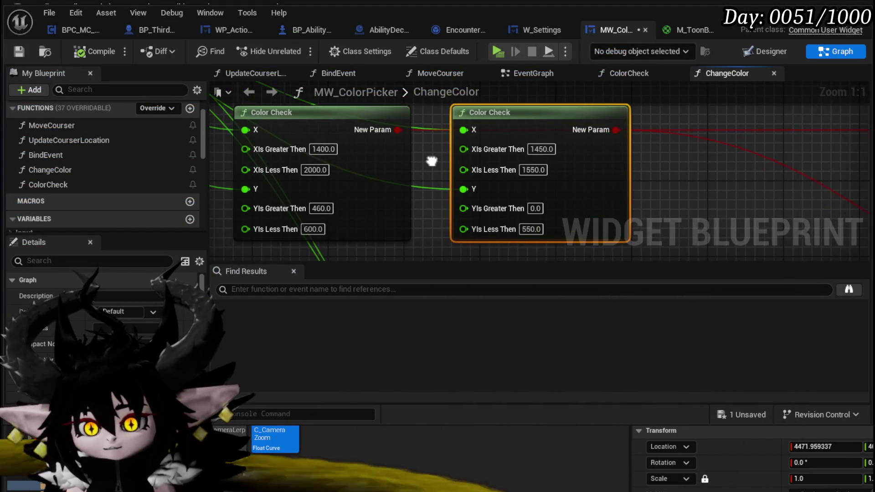
pyautogui.click(323, 149)
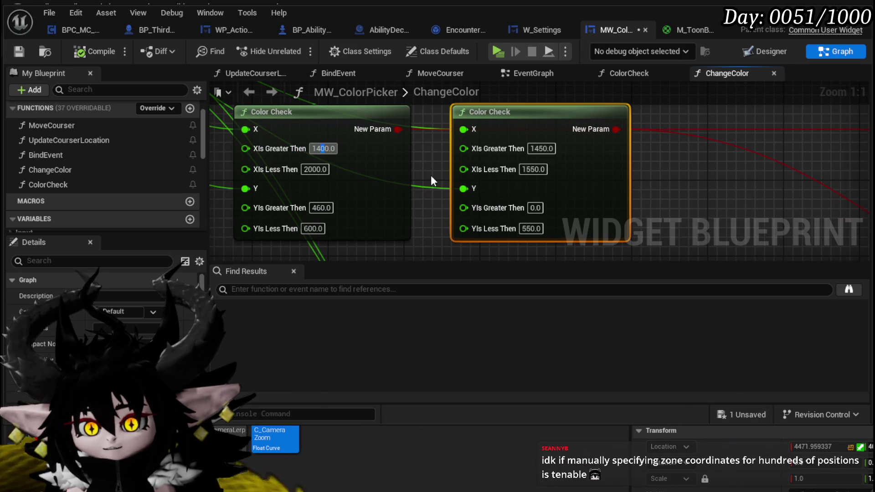
pyautogui.write('6')
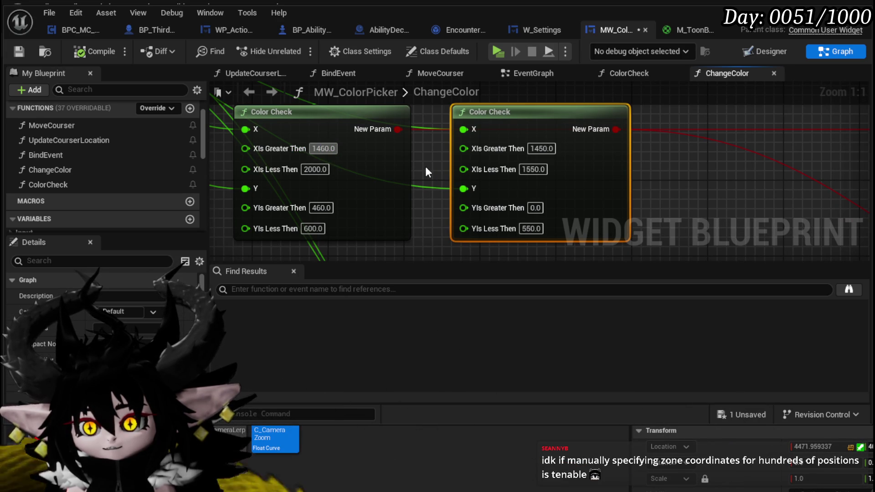
pyautogui.click(425, 166)
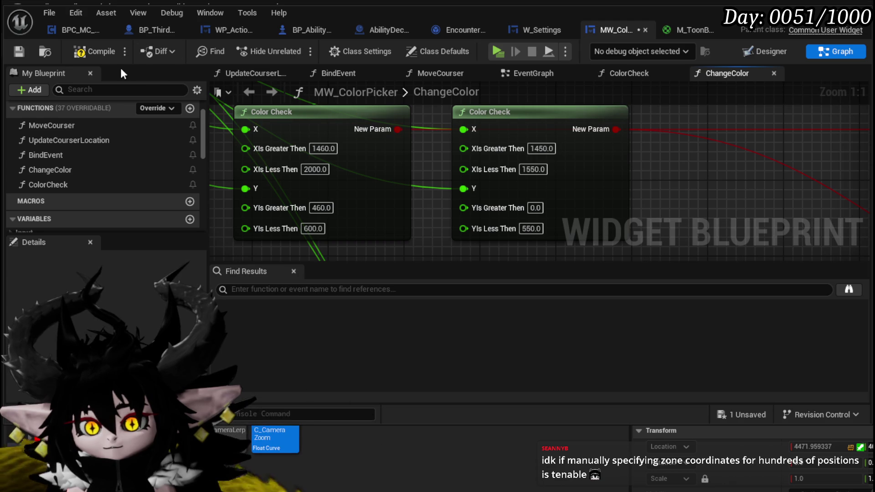
# - Compile and save MW_ColorPicker, then close the blueprint editor
pyautogui.click(81, 52)
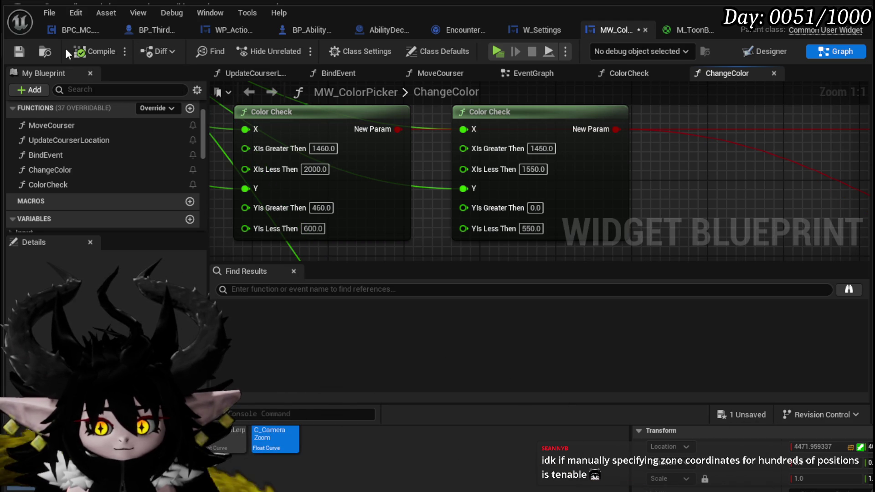
pyautogui.click(19, 51)
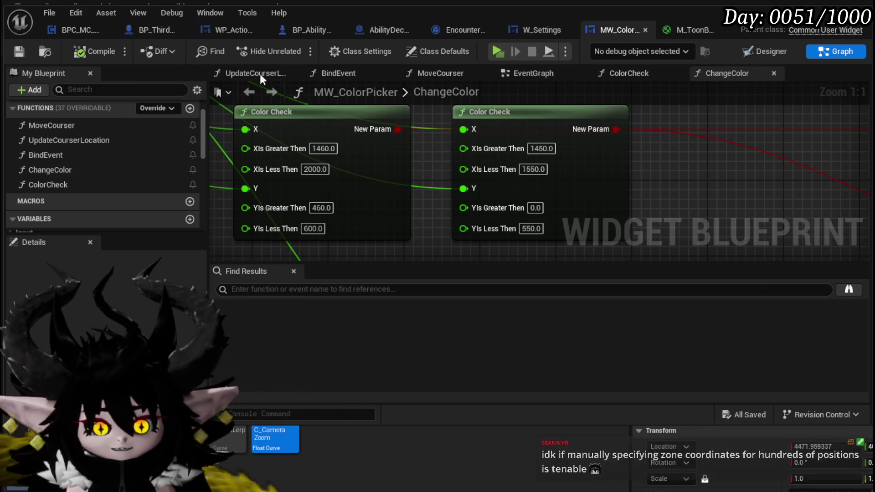
pyautogui.click(865, 30)
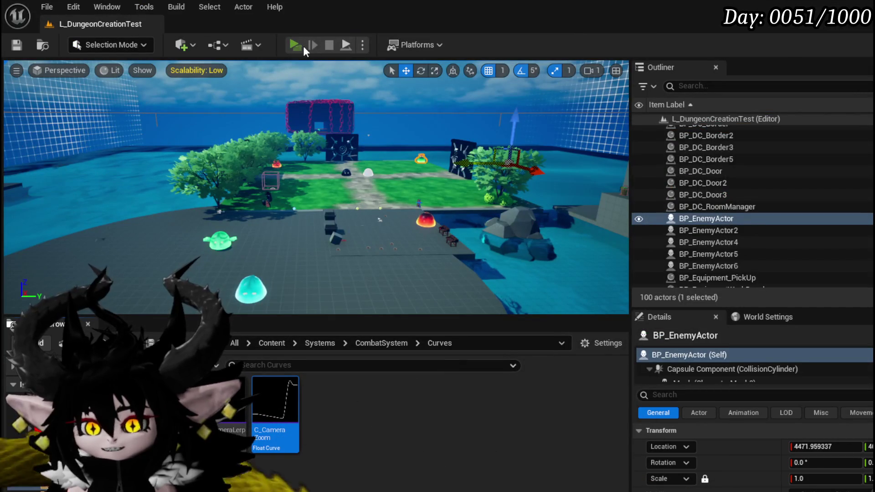
# - Start play with Alt+P and click assorted hex wheel cells, including several blue ones
pyautogui.hotkey('alt', 'p')
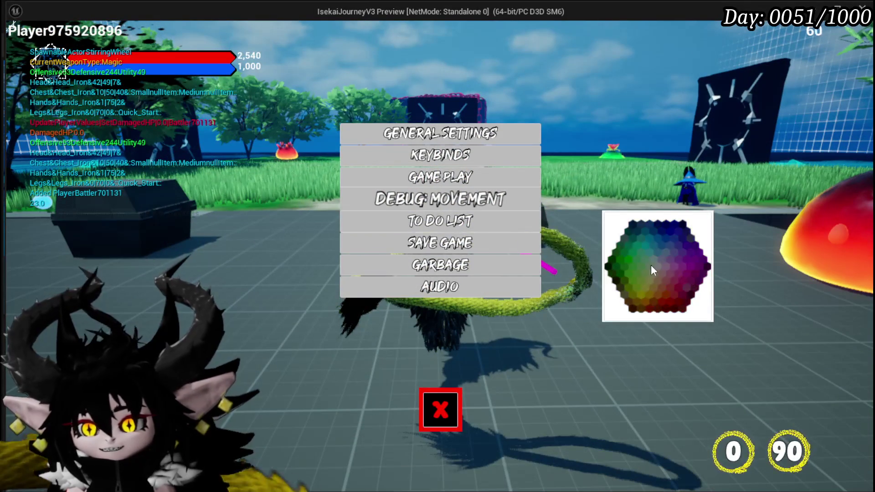
pyautogui.click(665, 300)
pyautogui.click(633, 270)
pyautogui.click(695, 266)
pyautogui.click(693, 268)
pyautogui.click(611, 267)
pyautogui.click(691, 265)
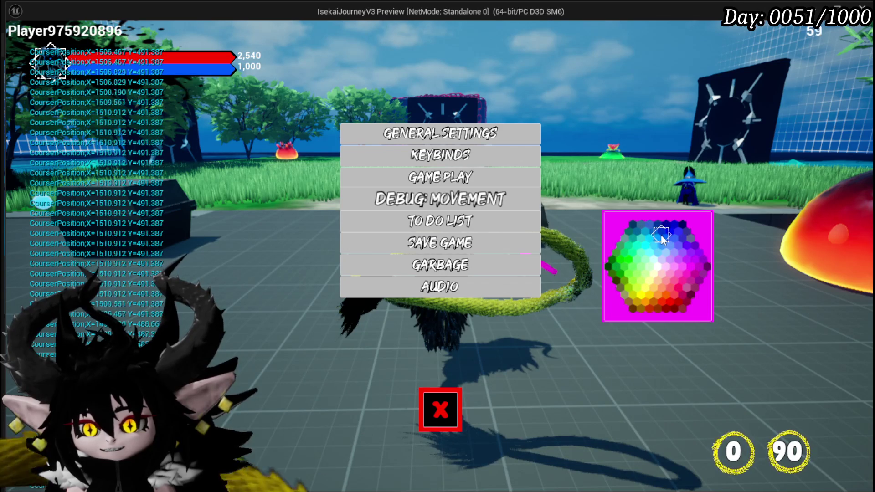
pyautogui.click(665, 295)
pyautogui.click(630, 278)
pyautogui.click(662, 239)
# - Check more blue, green and blue-cyan cells, ending on a blue cell for a blue background
pyautogui.click(693, 270)
pyautogui.click(627, 275)
pyautogui.click(653, 238)
pyautogui.click(652, 295)
pyautogui.click(621, 273)
pyautogui.click(654, 244)
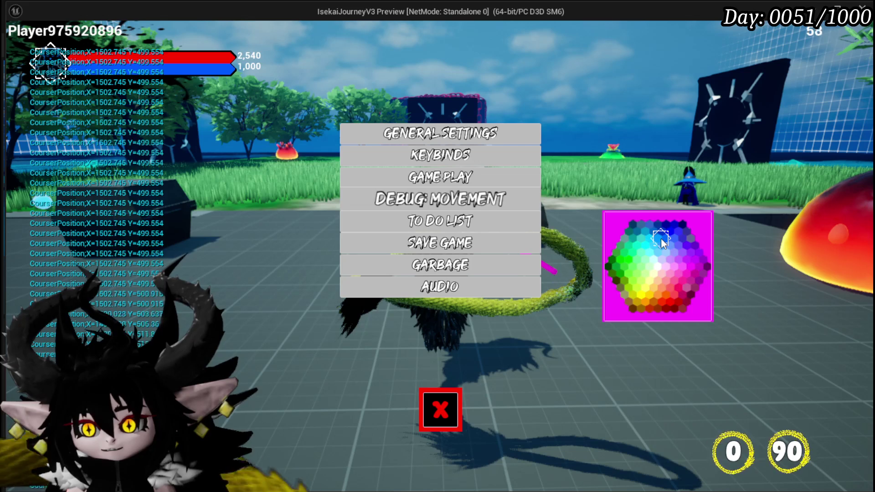
pyautogui.click(668, 296)
pyautogui.click(622, 271)
pyautogui.click(657, 243)
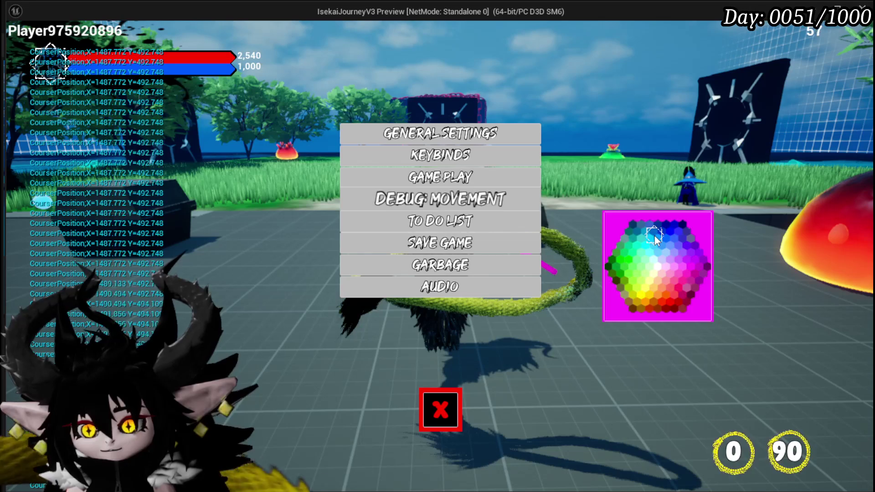
pyautogui.click(639, 237)
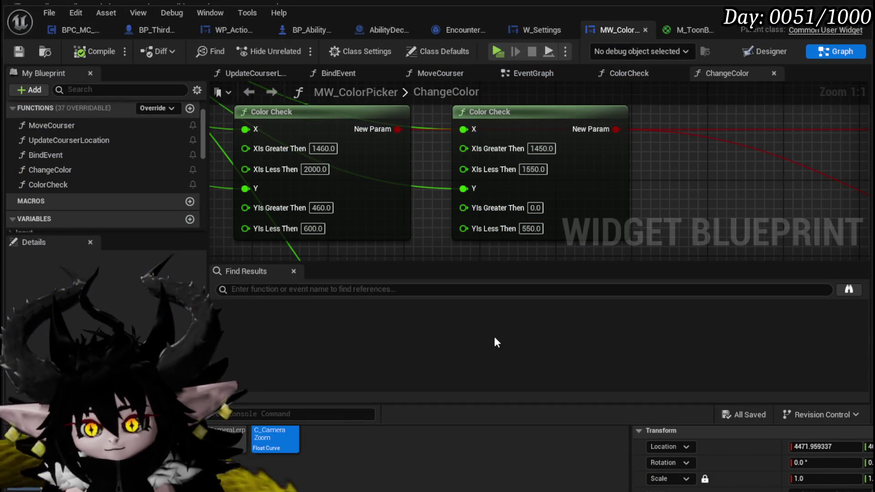
# - Change the left Color Check node's XIs Greater Then value to 1540 and commit it
pyautogui.click(319, 148)
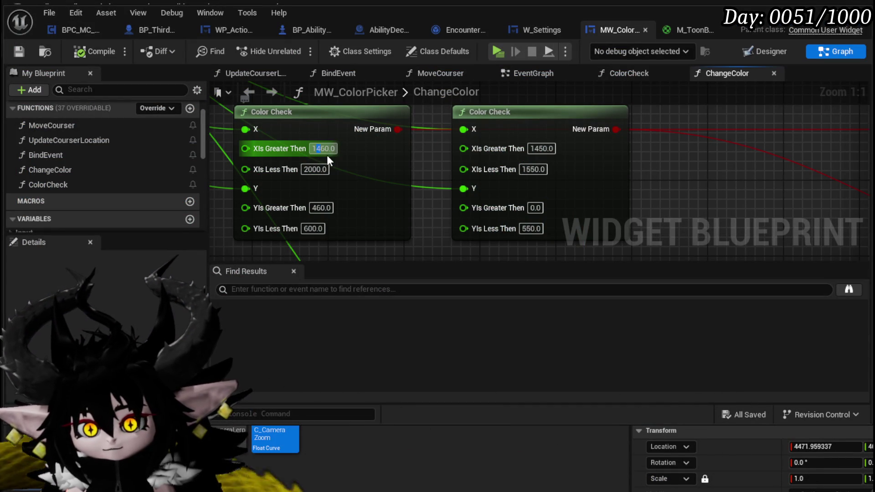
pyautogui.write('1540')
pyautogui.press('Return')
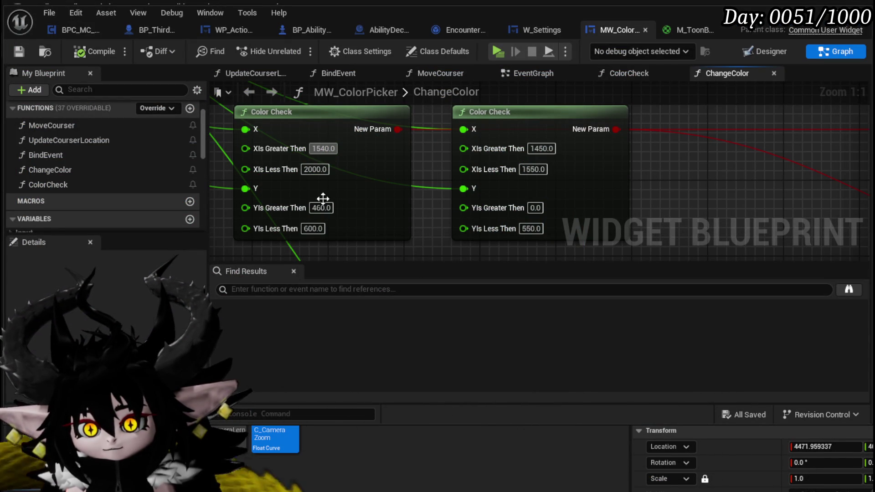
pyautogui.click(80, 53)
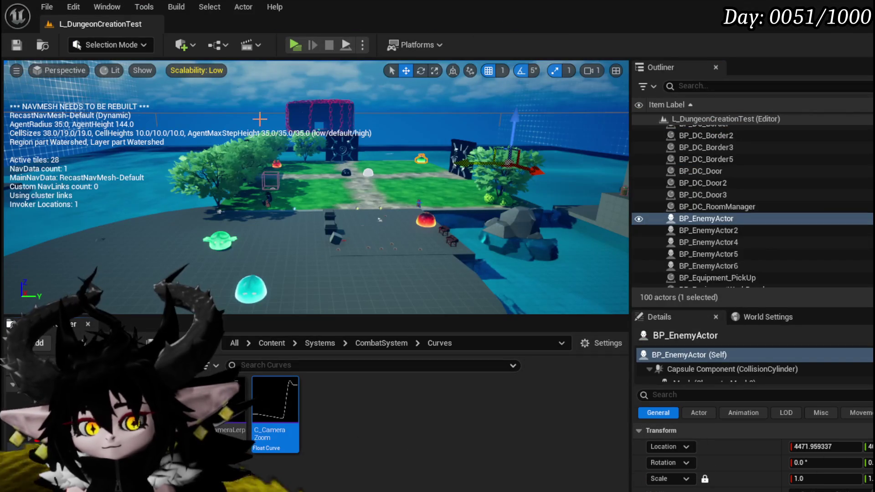
# - Retest the colour picker in play mode by picking the wheel's centre cell, then save the level
pyautogui.click(301, 45)
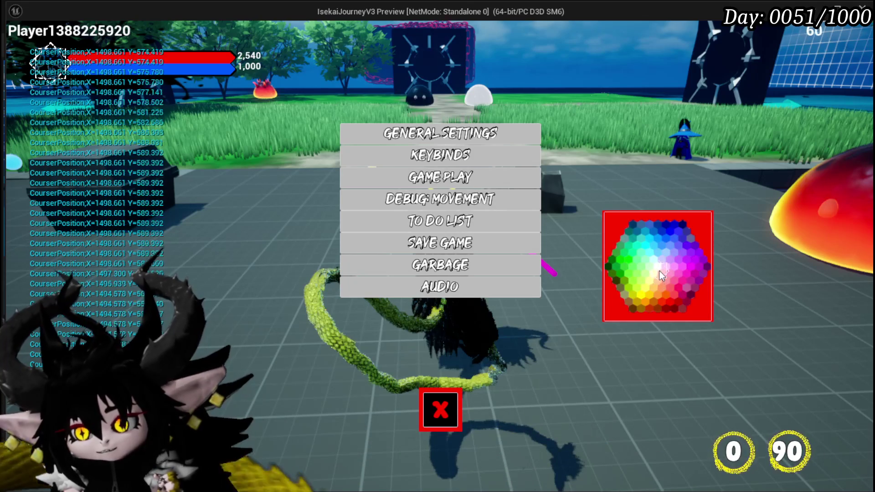
pyautogui.click(660, 269)
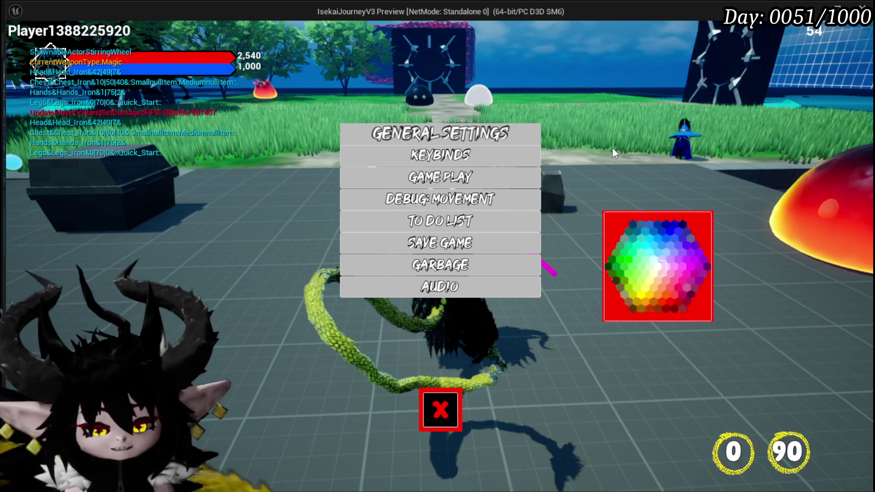
pyautogui.press('Escape')
pyautogui.hotkey('ctrl', 's')
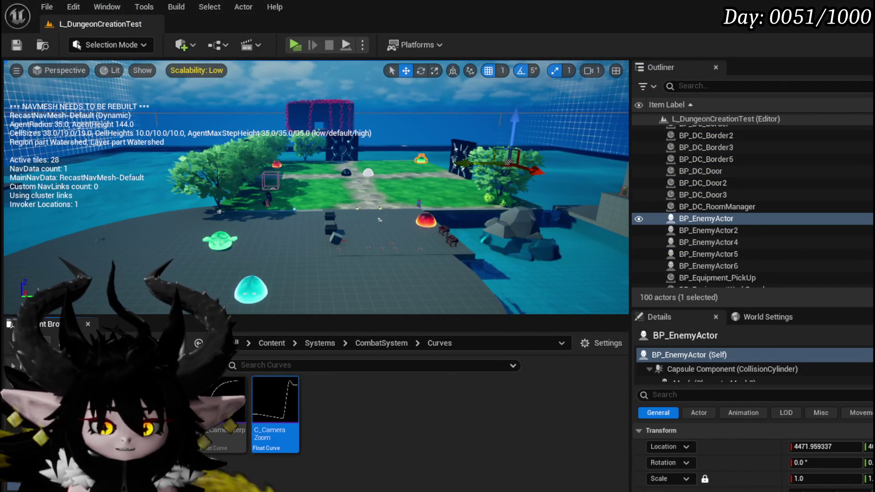
# - Open the MW_Button widget blueprint from Content/UniversalWidgets/Buttons in the Content Browser
pyautogui.hotkey('alt', 'Tab')
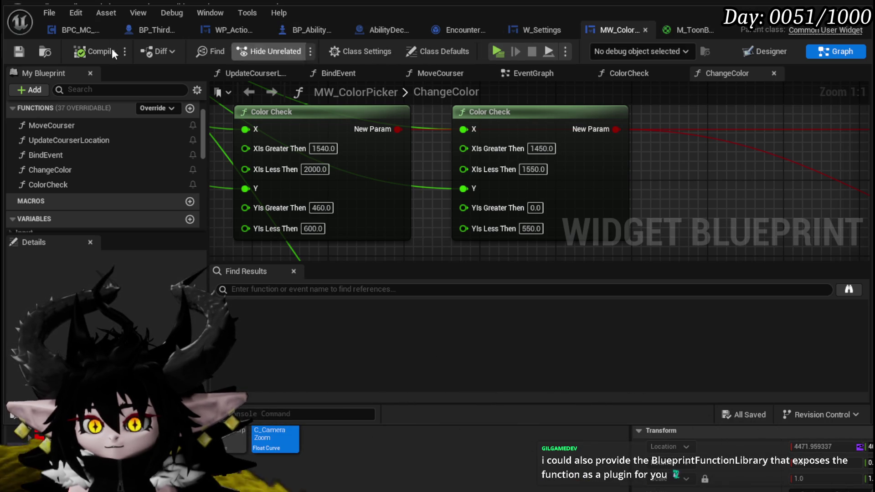
pyautogui.hotkey('alt', 'Tab')
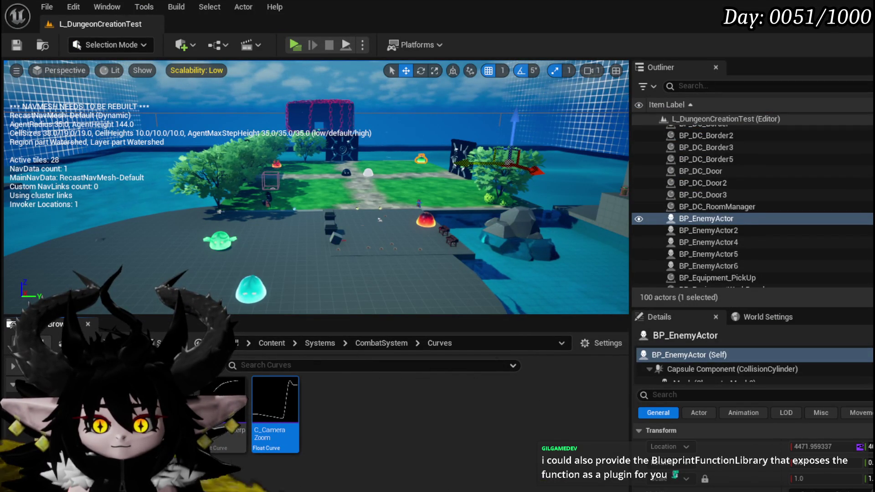
pyautogui.doubleClick(291, 416)
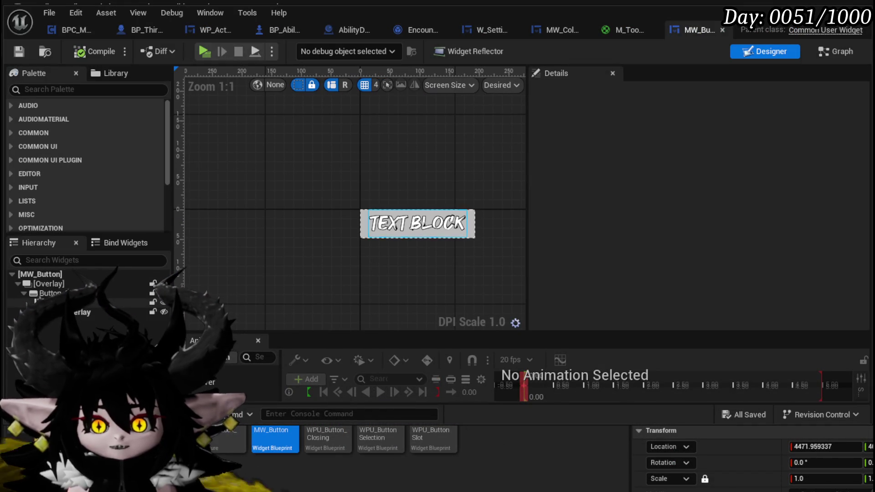
# - Add a new function named SetColor to MW_Button
pyautogui.click(58, 293)
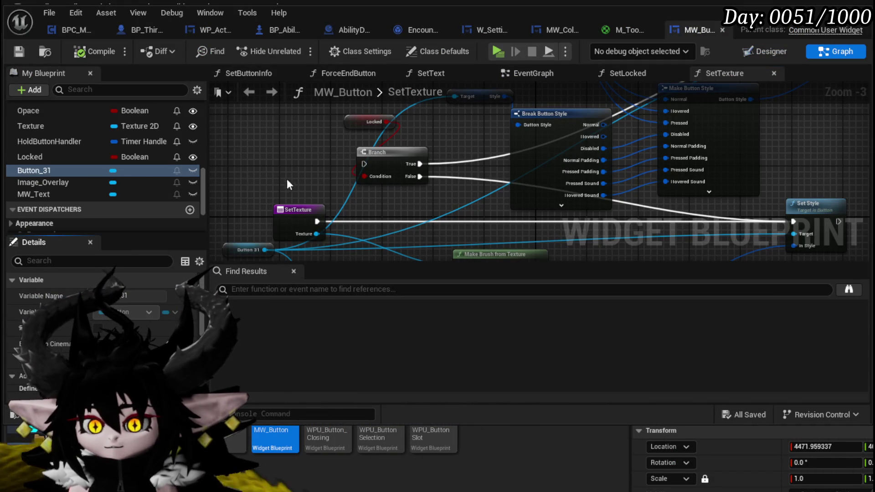
pyautogui.scroll(5, 133, 162)
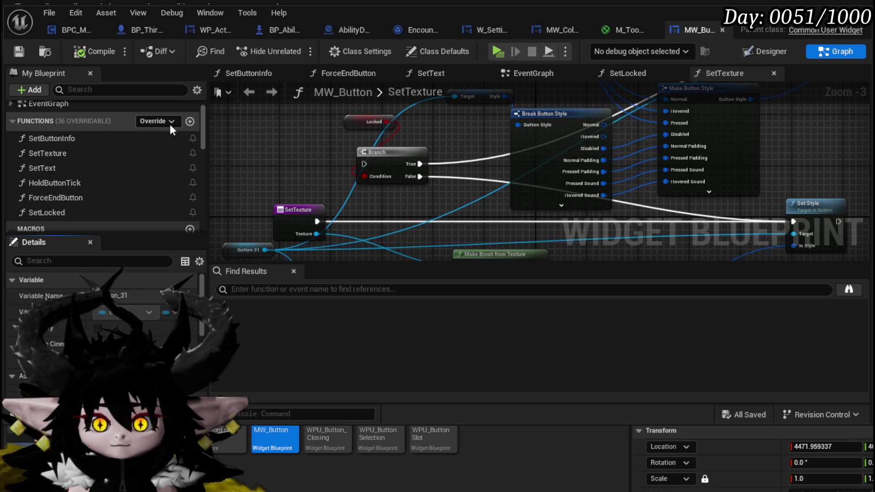
pyautogui.click(185, 121)
pyautogui.write('Se')
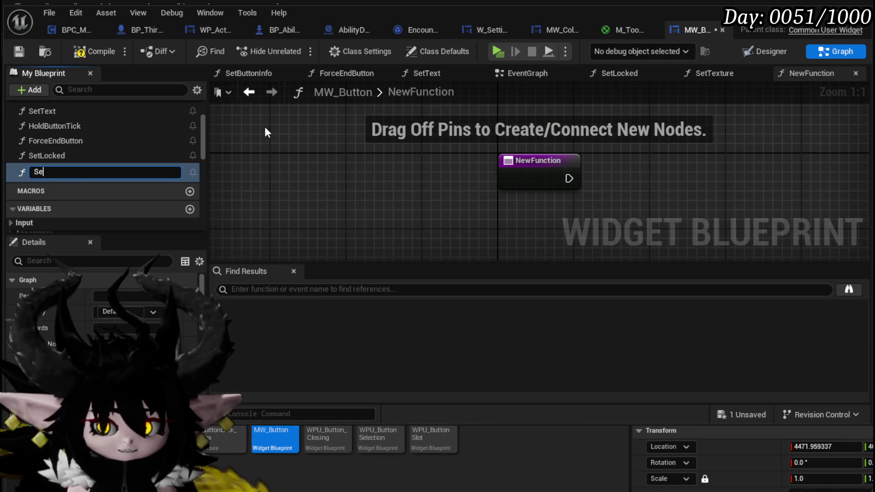
pyautogui.write('tColor')
pyautogui.press('Return')
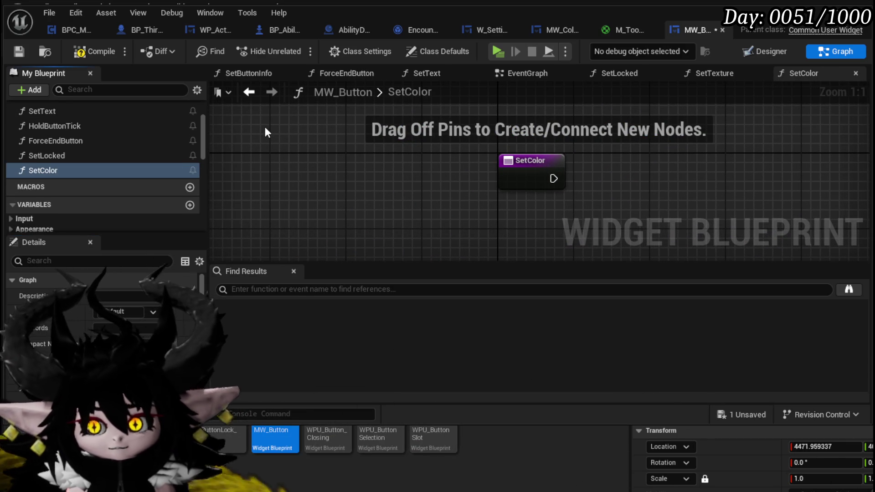
pyautogui.scroll(-5, 137, 166)
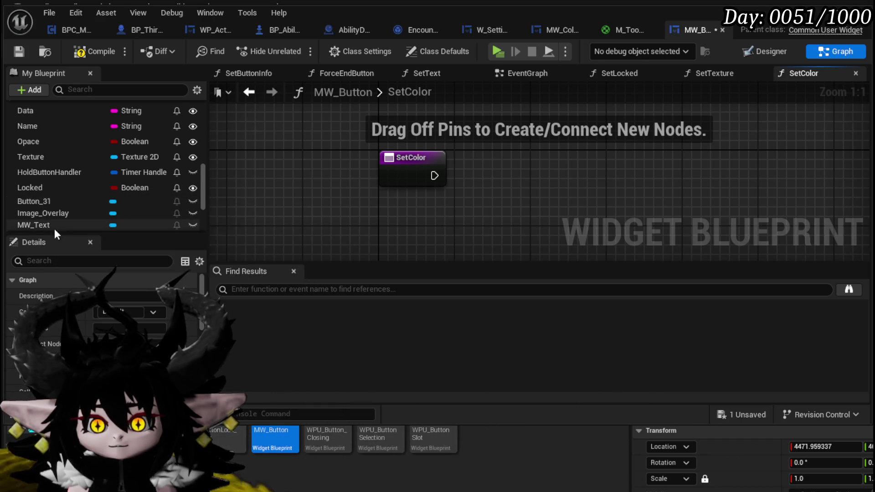
# - Place a Button_31 getter in the SetColor graph, deleting a stray Make Slate Brush node
pyautogui.moveTo(47, 201); pyautogui.dragTo(281, 140)
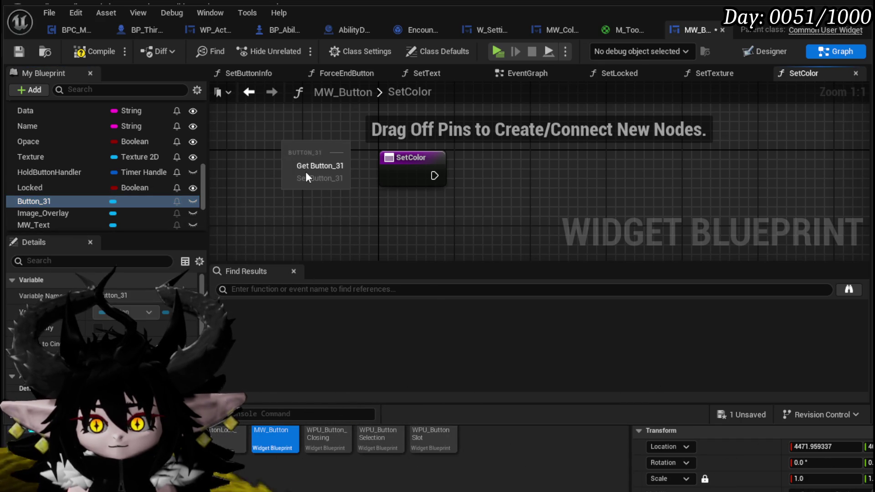
pyautogui.click(305, 171)
pyautogui.moveTo(249, 178)
pyautogui.mouseDown()
pyautogui.moveTo(343, 121)
pyautogui.moveTo(447, 139)
pyautogui.moveTo(407, 135)
pyautogui.mouseUp()
pyautogui.write('brush')
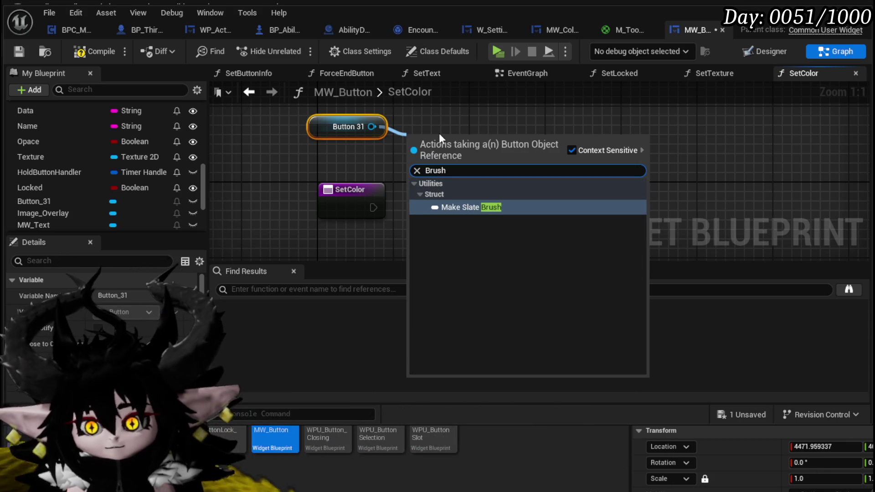
pyautogui.press('Return')
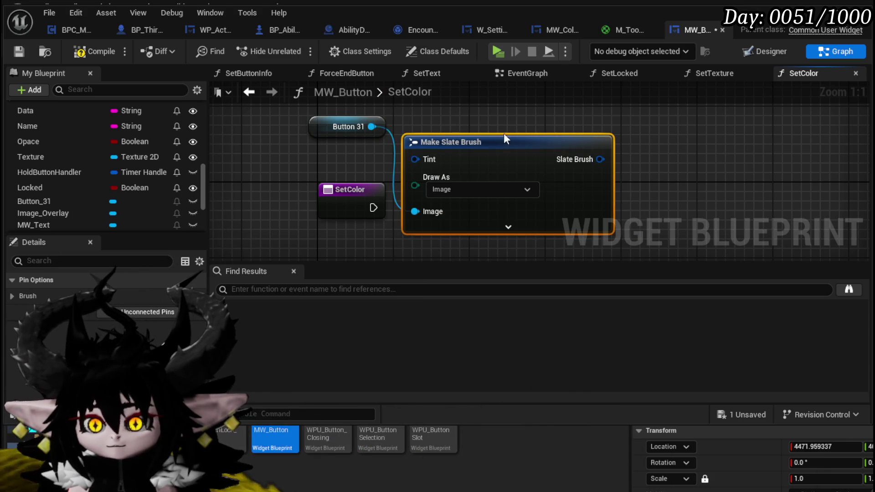
pyautogui.moveTo(470, 142); pyautogui.dragTo(657, 137)
pyautogui.moveTo(555, 160)
pyautogui.mouseDown()
pyautogui.moveTo(523, 139)
pyautogui.moveTo(476, 147)
pyautogui.mouseUp()
pyautogui.press('Delete')
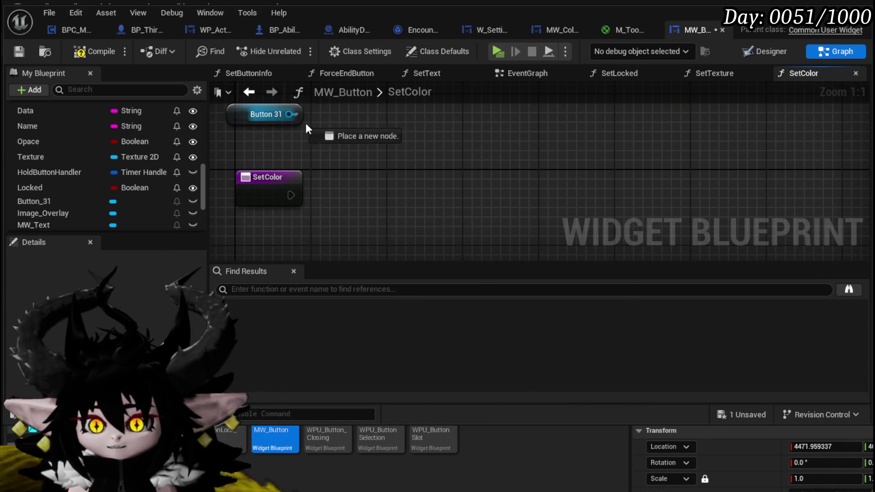
# - Add a Set Style node on Button 31 with a Make Button Style feeding In Style
pyautogui.moveTo(305, 121); pyautogui.dragTo(399, 141)
pyautogui.write('Set')
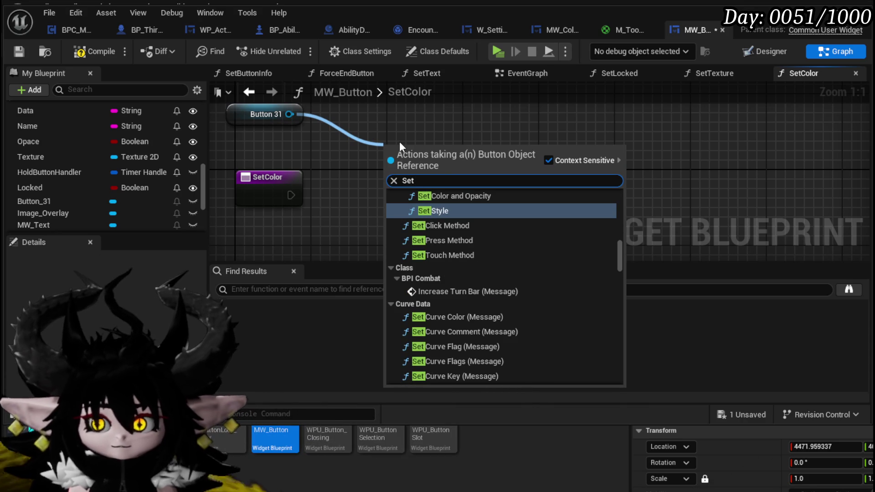
pyautogui.press('Return')
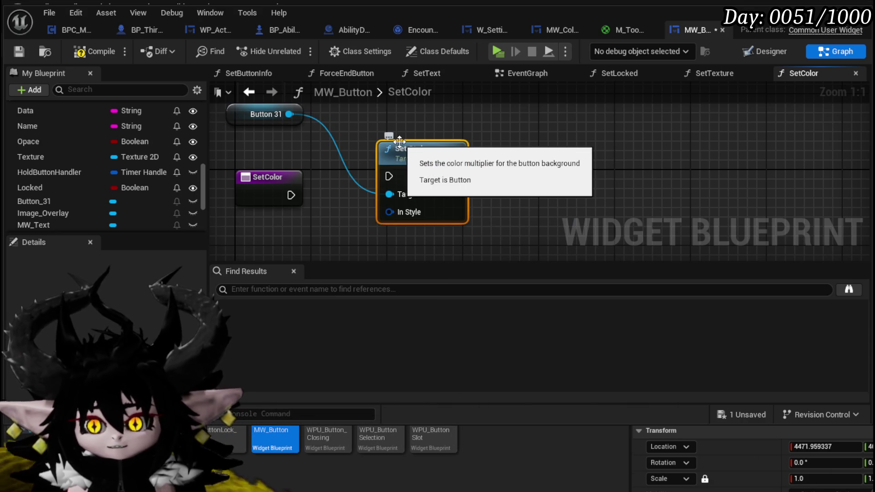
pyautogui.moveTo(401, 144); pyautogui.dragTo(551, 136)
pyautogui.moveTo(543, 168); pyautogui.dragTo(499, 204)
pyautogui.write('make')
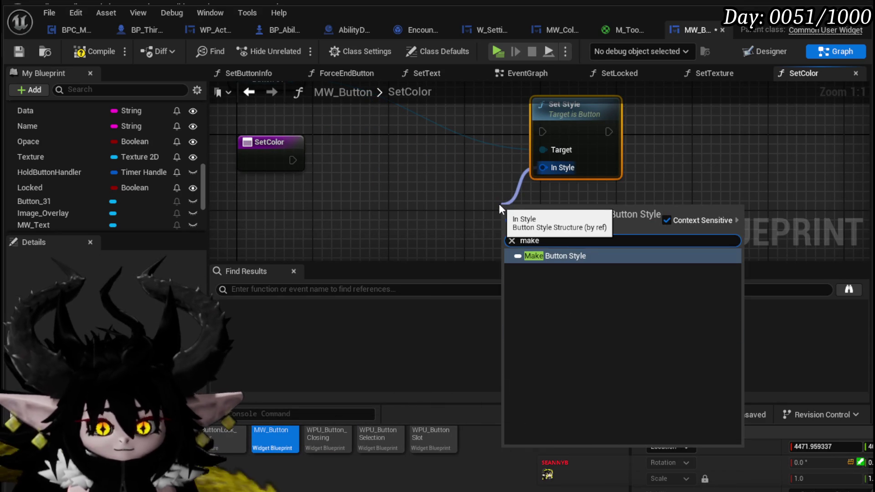
pyautogui.click(562, 256)
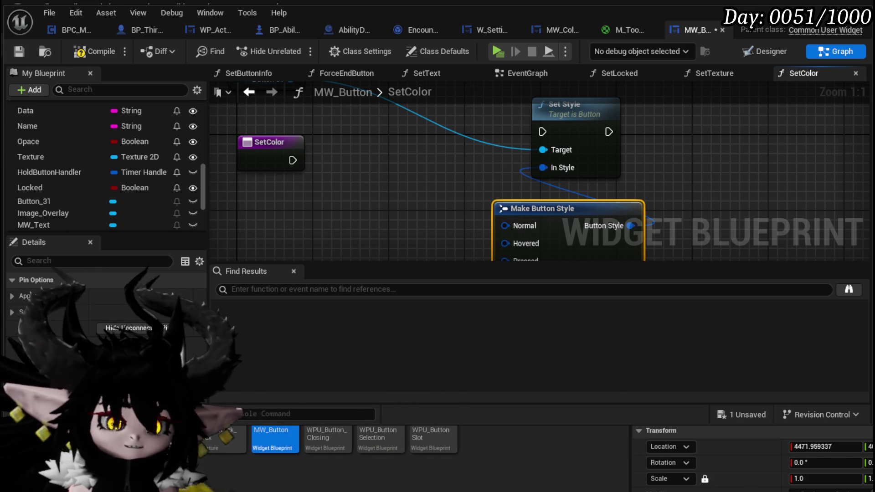
pyautogui.hotkey('alt', 'Tab')
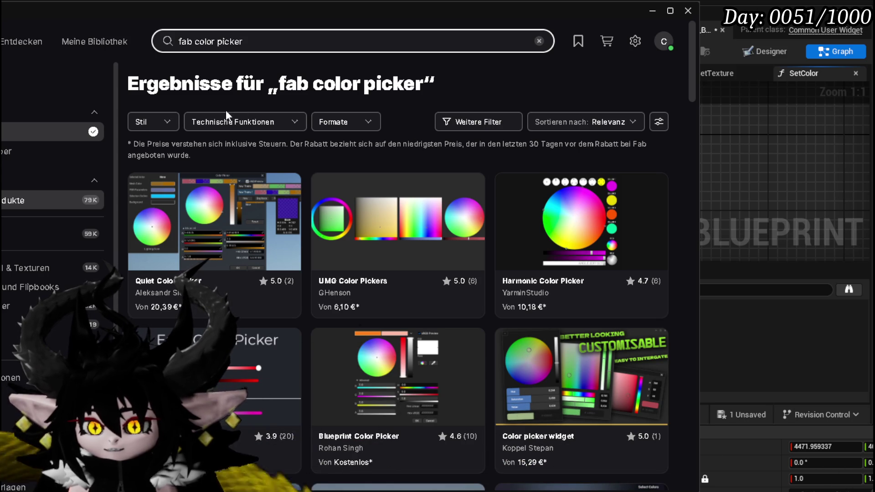
# - Sort the fab color picker results by Preis (absteigend) and skim the listings
pyautogui.click(591, 126)
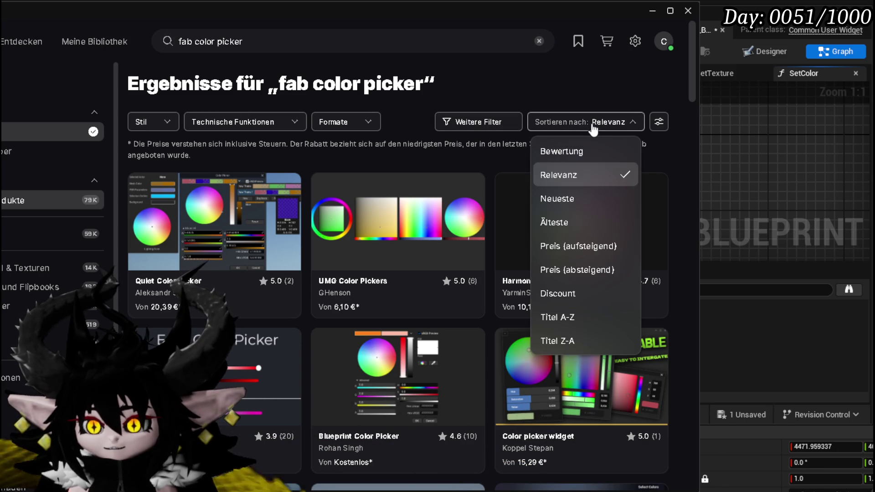
pyautogui.click(592, 128)
pyautogui.click(593, 128)
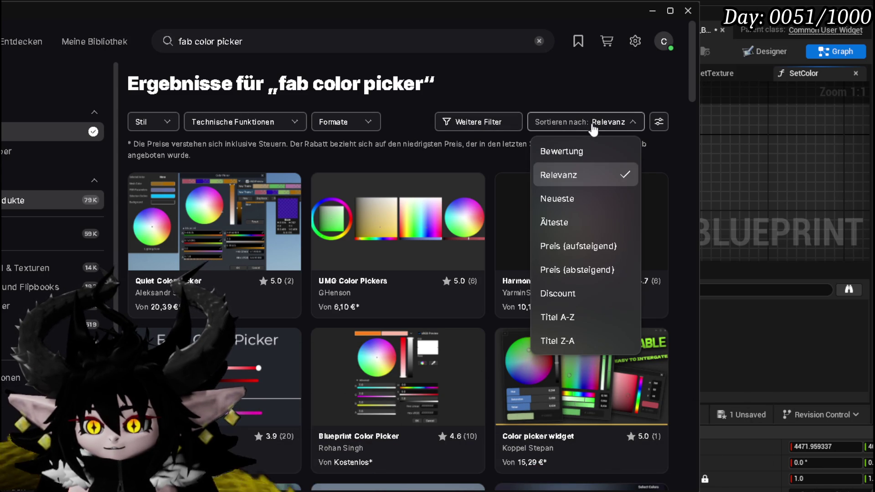
pyautogui.click(611, 270)
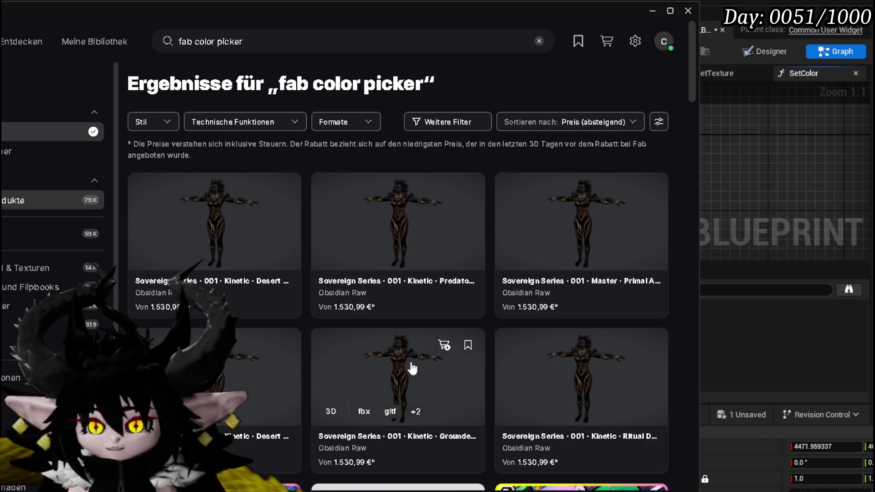
pyautogui.scroll(-9, 401, 205)
pyautogui.scroll(5, 401, 205)
pyautogui.scroll(-2, 402, 205)
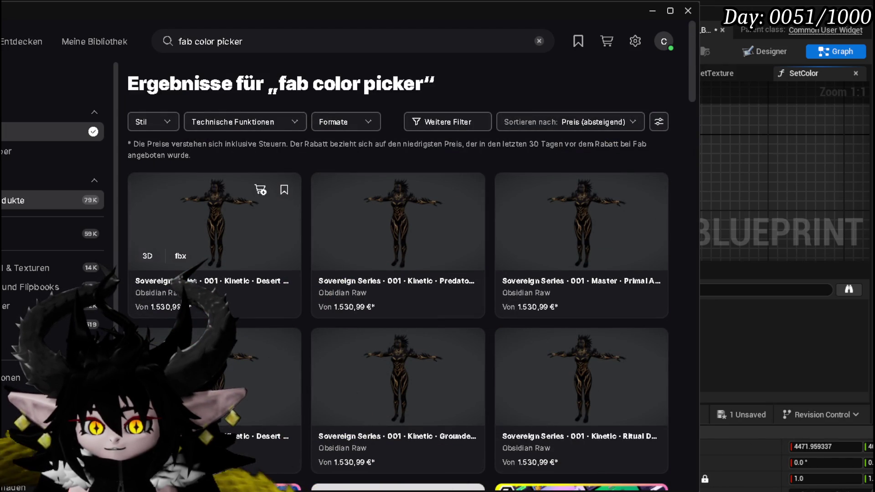
# - Re-sort the results by Preis (aufsteigend) and scroll through the cheapest listings
pyautogui.click(591, 130)
pyautogui.click(557, 250)
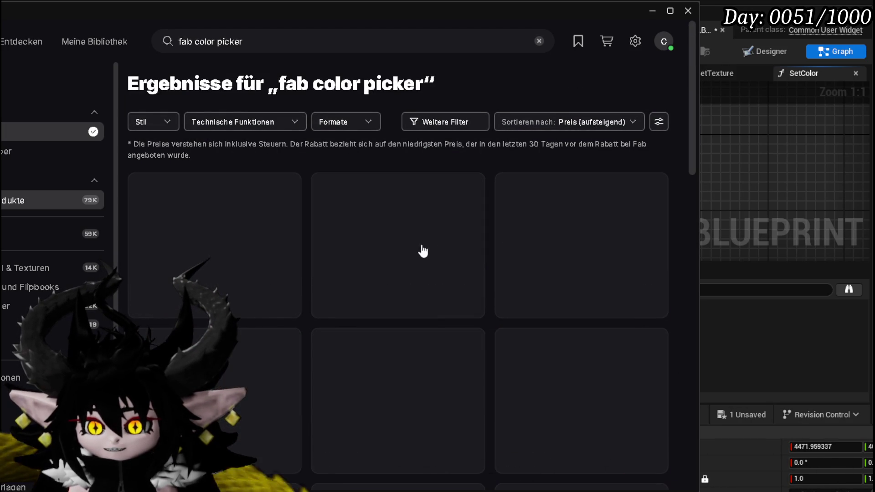
pyautogui.scroll(-5, 234, 192)
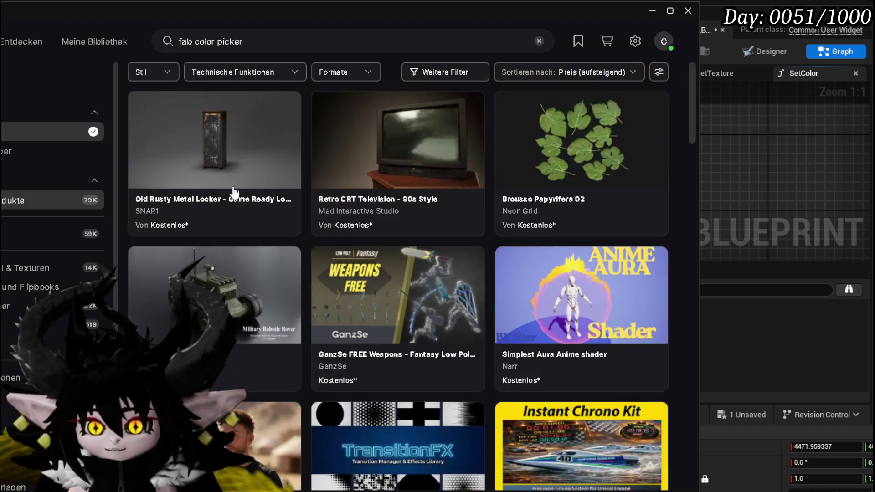
pyautogui.scroll(-5, 234, 191)
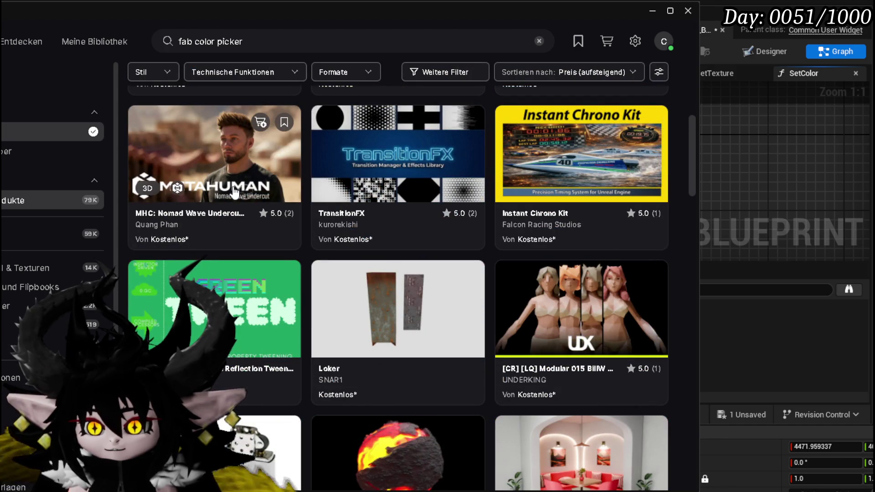
pyautogui.scroll(-3, 234, 192)
pyautogui.scroll(-3, 234, 191)
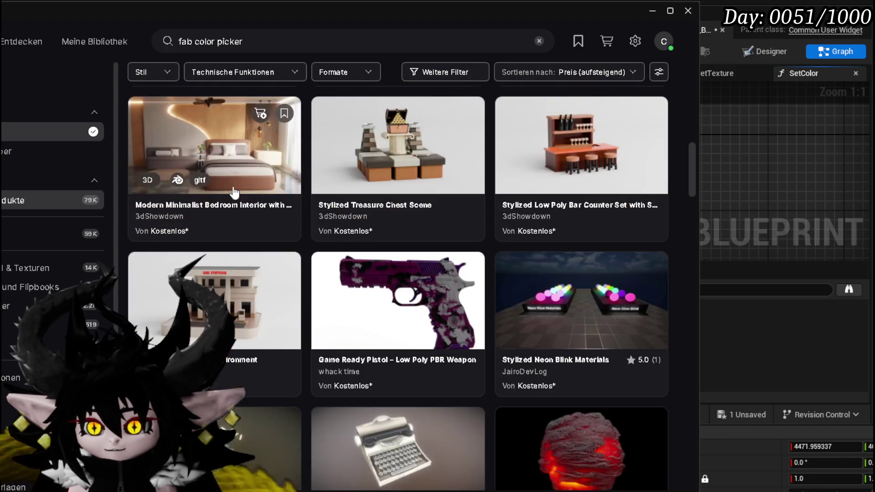
pyautogui.scroll(5, 440, 34)
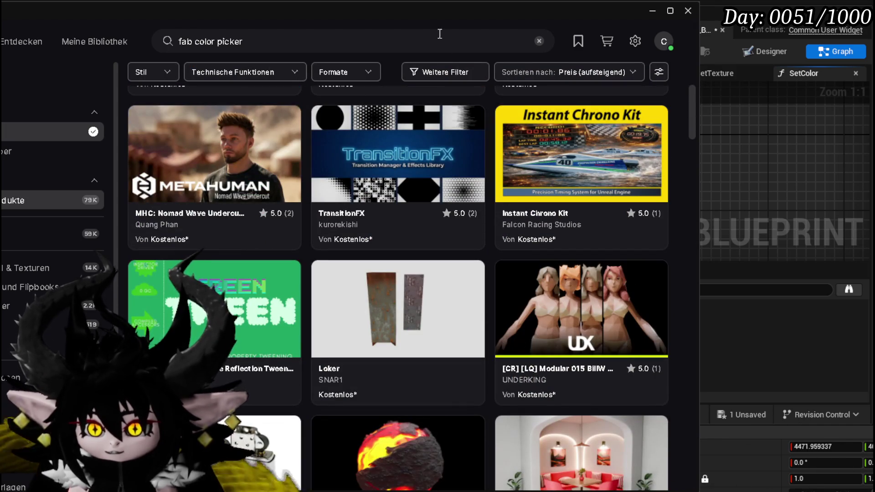
pyautogui.hotkey('alt', 'Tab')
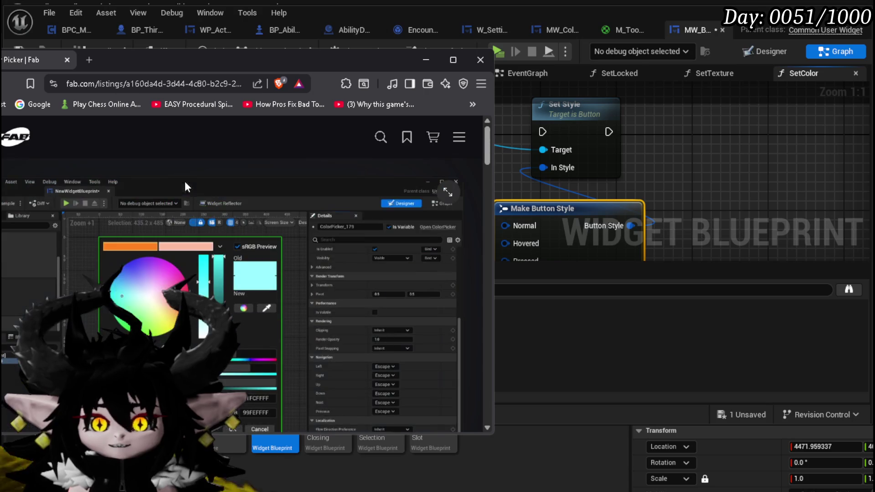
# - Reposition the browser and scroll to the listing's colour-wheel screenshot with RGB and HSV values
pyautogui.moveTo(225, 57); pyautogui.dragTo(360, 15)
pyautogui.scroll(-3, 319, 108)
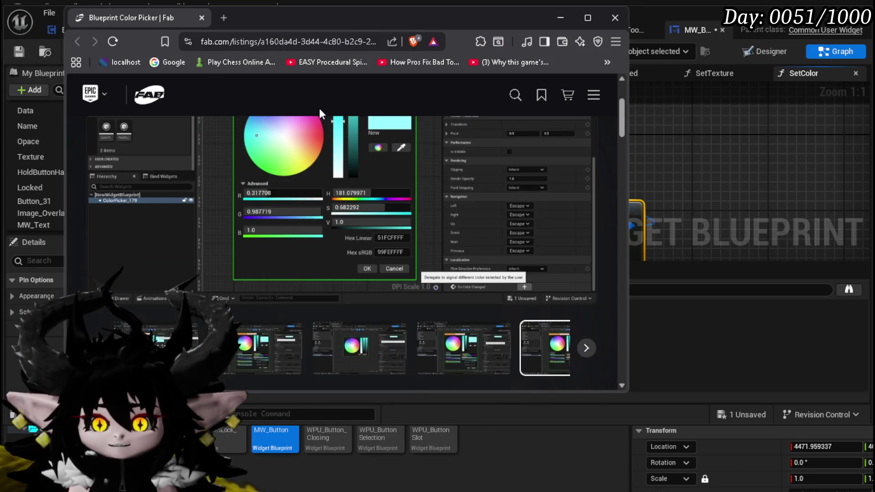
pyautogui.scroll(-6, 319, 108)
pyautogui.scroll(5, 343, 212)
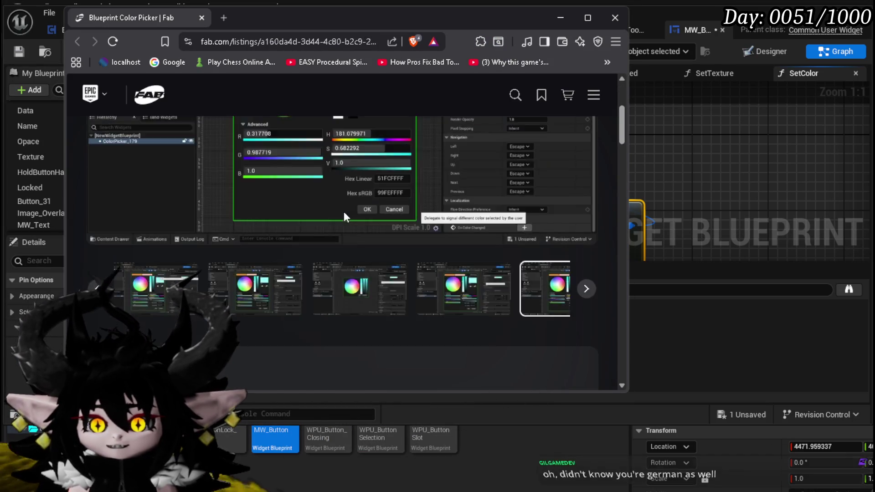
pyautogui.scroll(2, 344, 211)
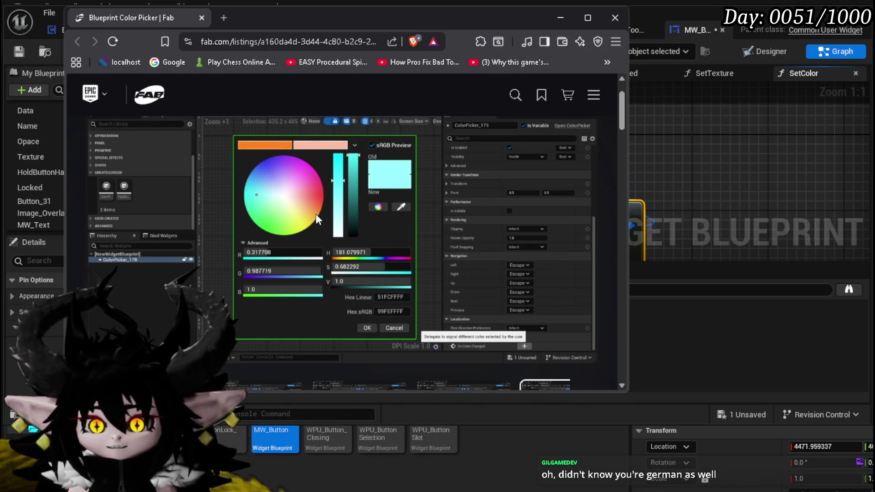